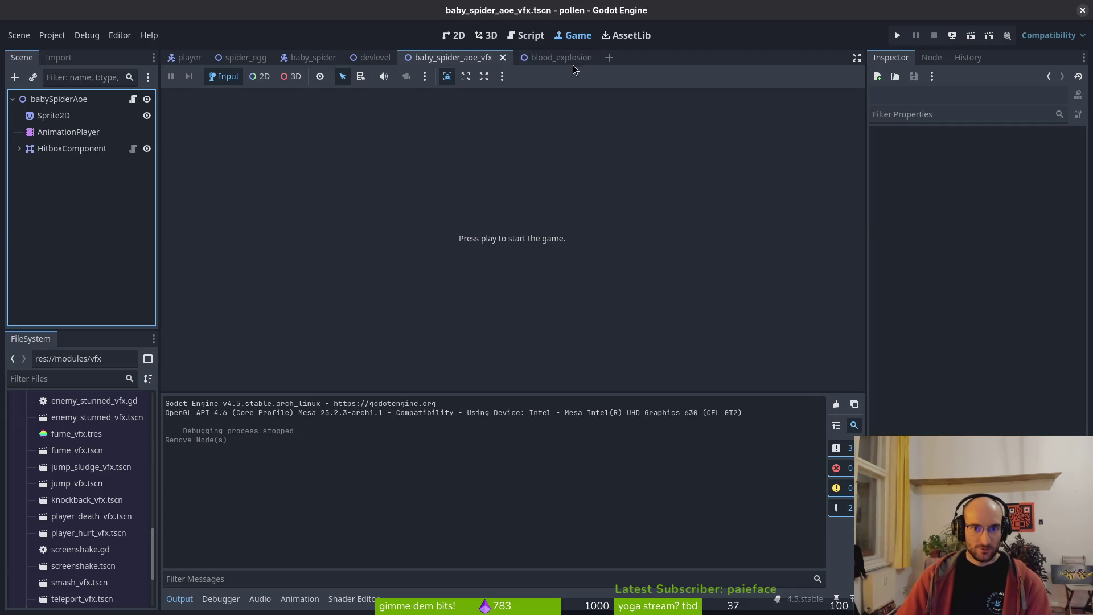
# - Switch to the blood_explosion scene to view its explosionSfx and HitboxComponent nodes
pyautogui.click(72, 149)
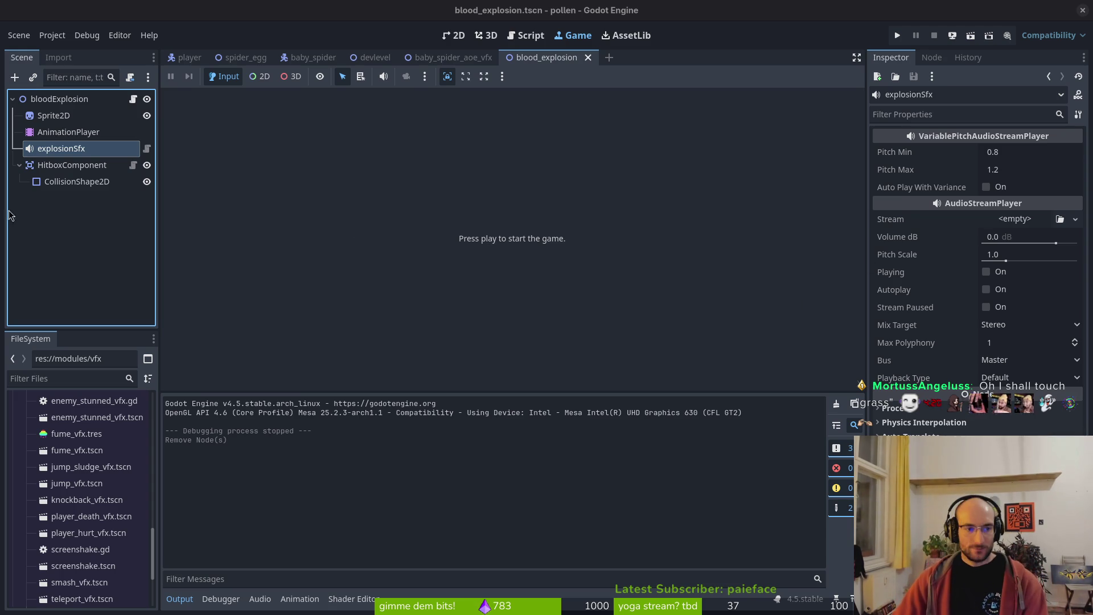
# - Collapse the HitboxComponent children and the bloodExplosion node tree in the Scene dock
pyautogui.click(20, 165)
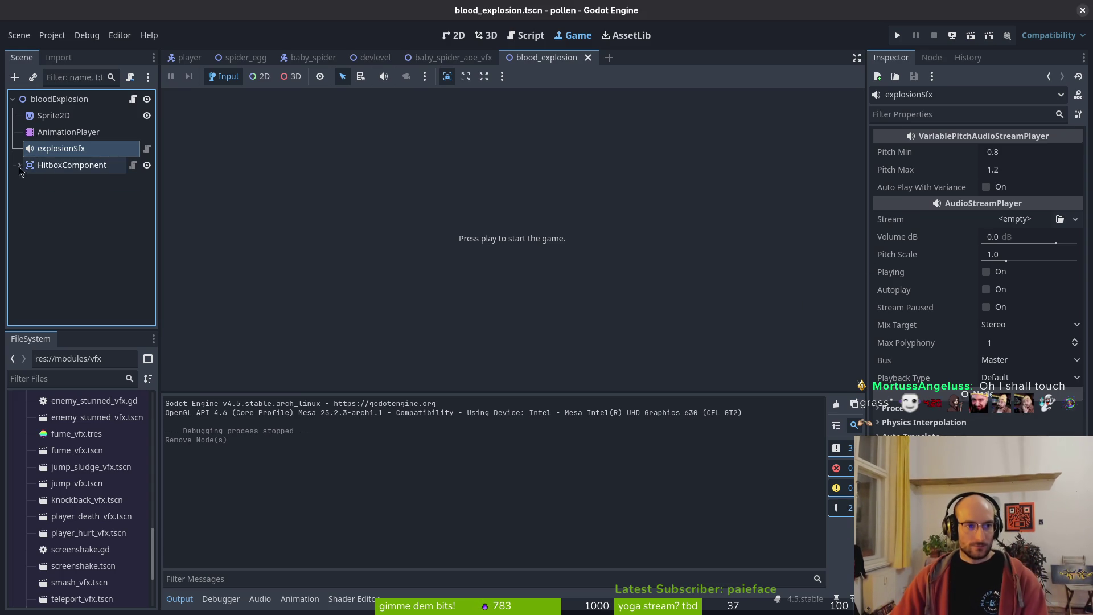
pyautogui.click(52, 169)
pyautogui.click(12, 99)
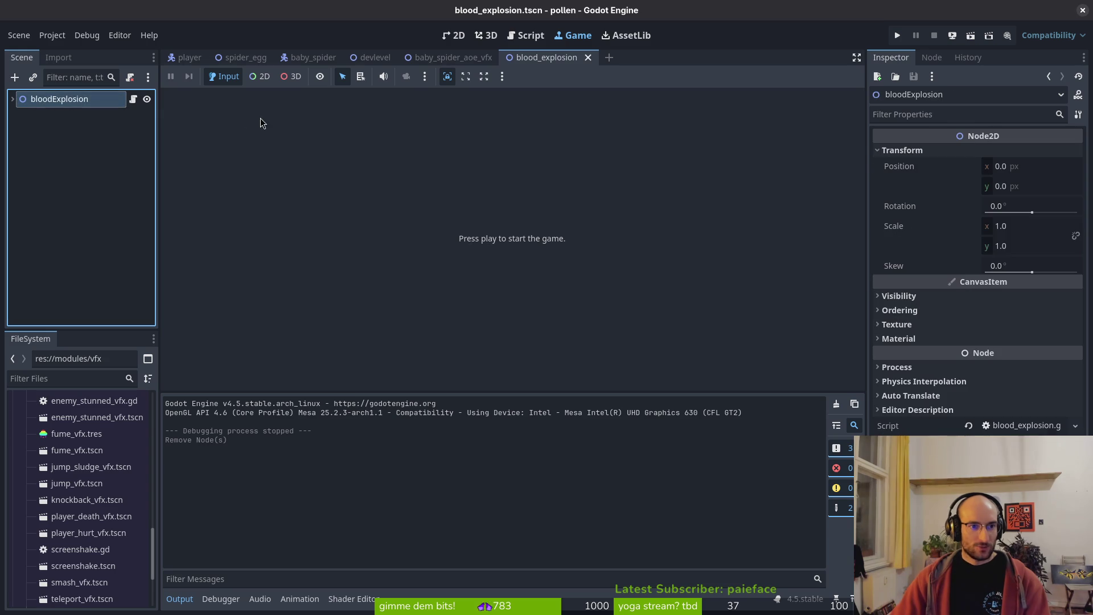
# - Flip between the blood_explosion and baby_spider_aoe_vfx scenes to compare their node trees
pyautogui.click(443, 57)
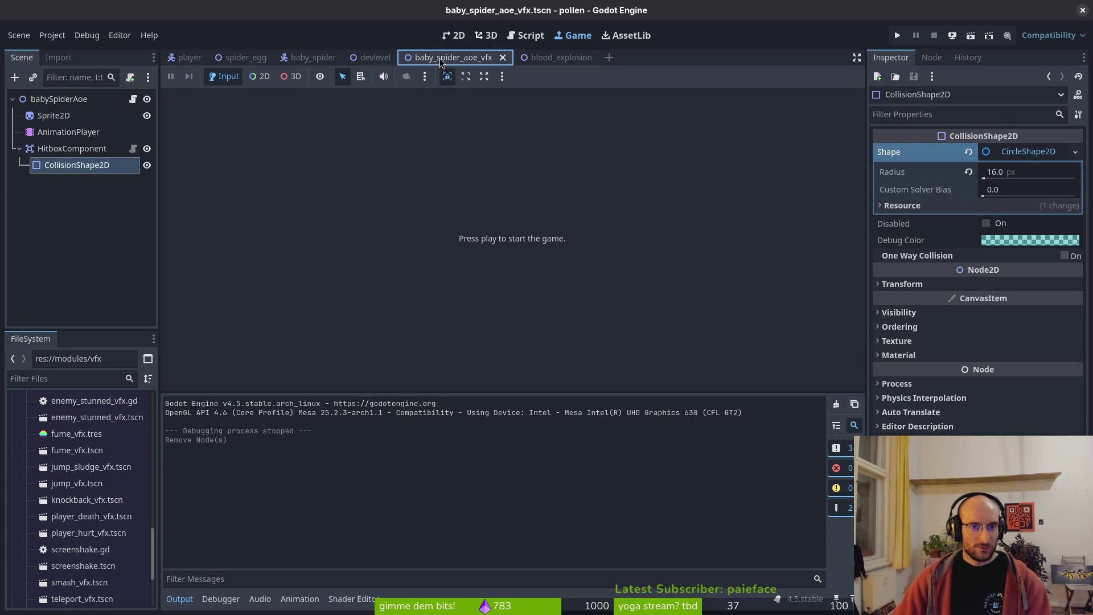
pyautogui.click(544, 57)
pyautogui.click(444, 60)
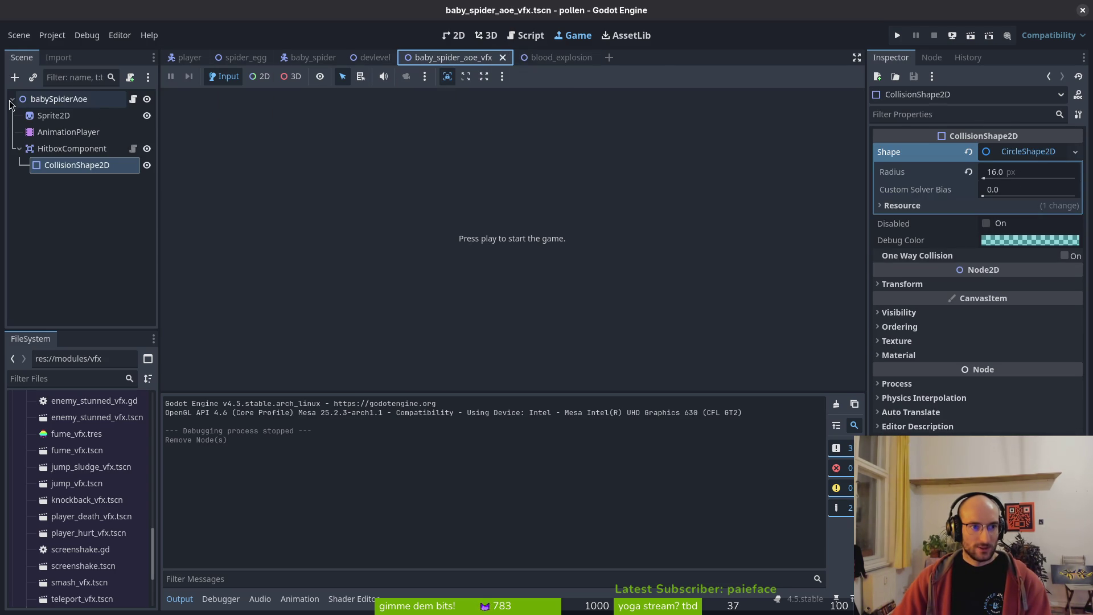
pyautogui.click(545, 57)
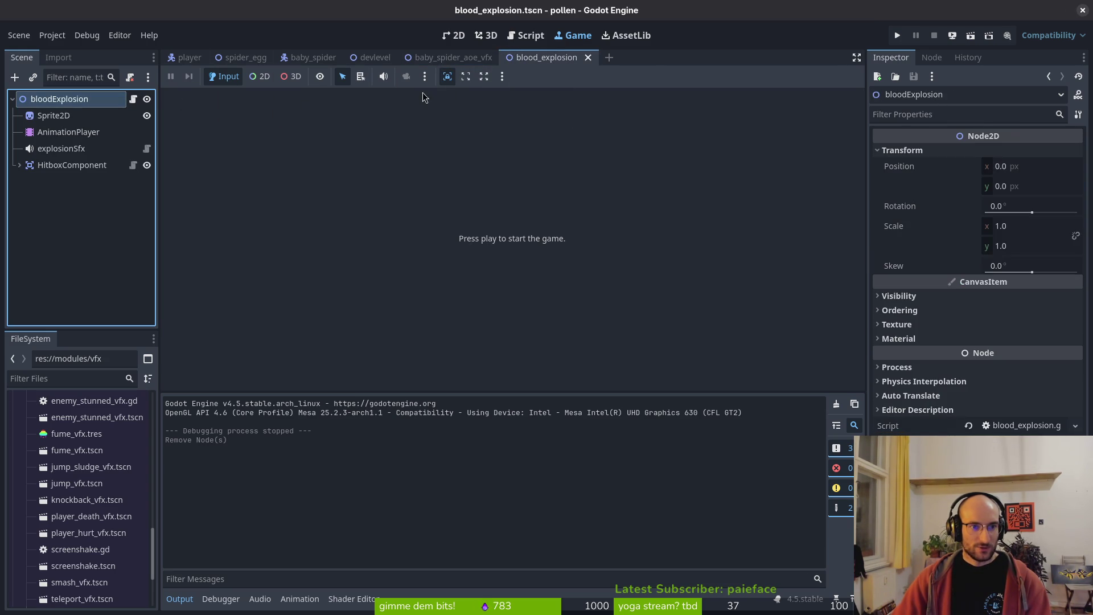
pyautogui.click(447, 57)
pyautogui.click(389, 62)
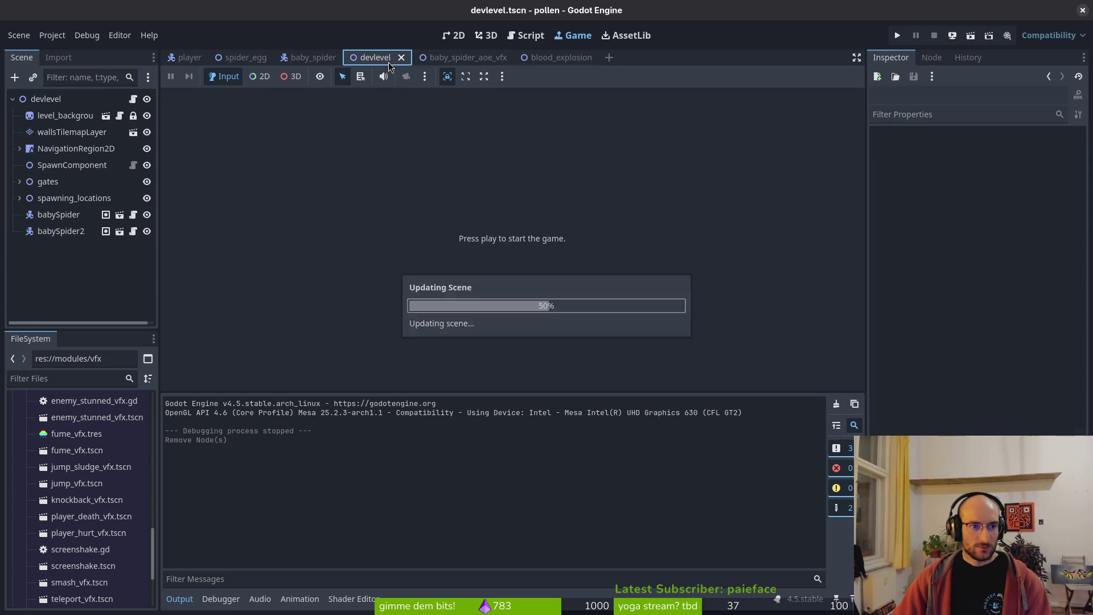
pyautogui.click(484, 57)
pyautogui.click(544, 60)
pyautogui.click(450, 58)
pyautogui.click(543, 59)
# - Compare both HitboxComponents, including the vfx's radius-16 collision, and check the Sprite2D animation frames
pyautogui.click(55, 162)
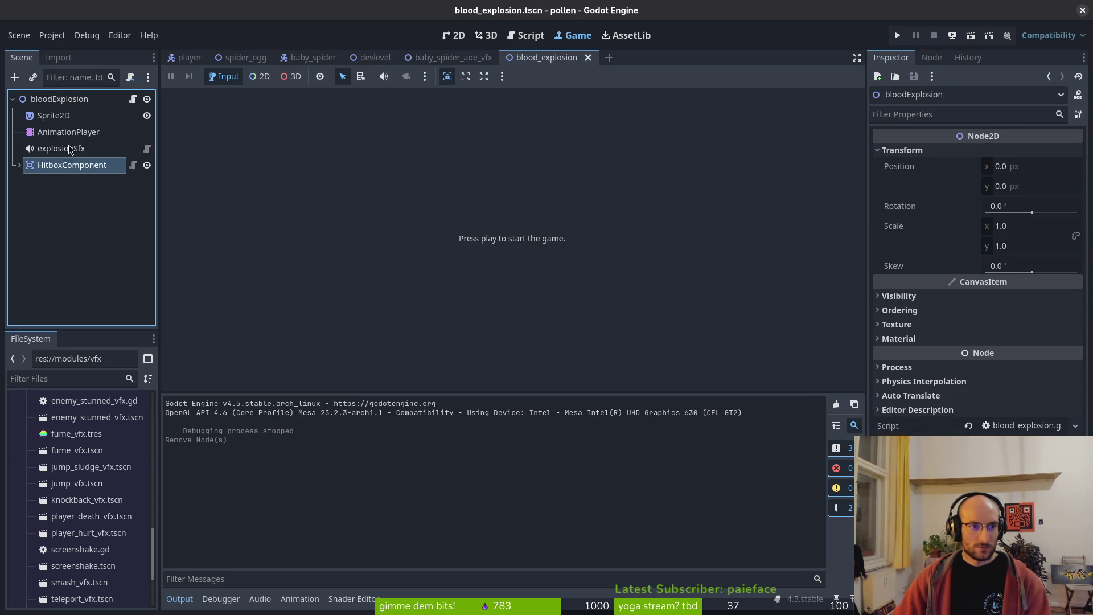
pyautogui.click(449, 58)
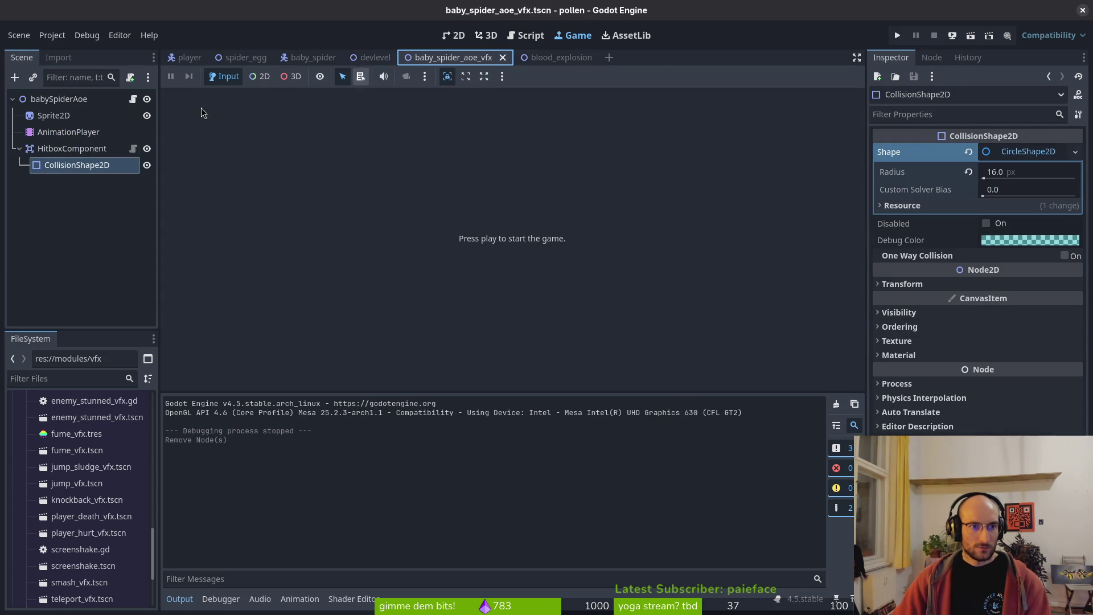
pyautogui.click(60, 149)
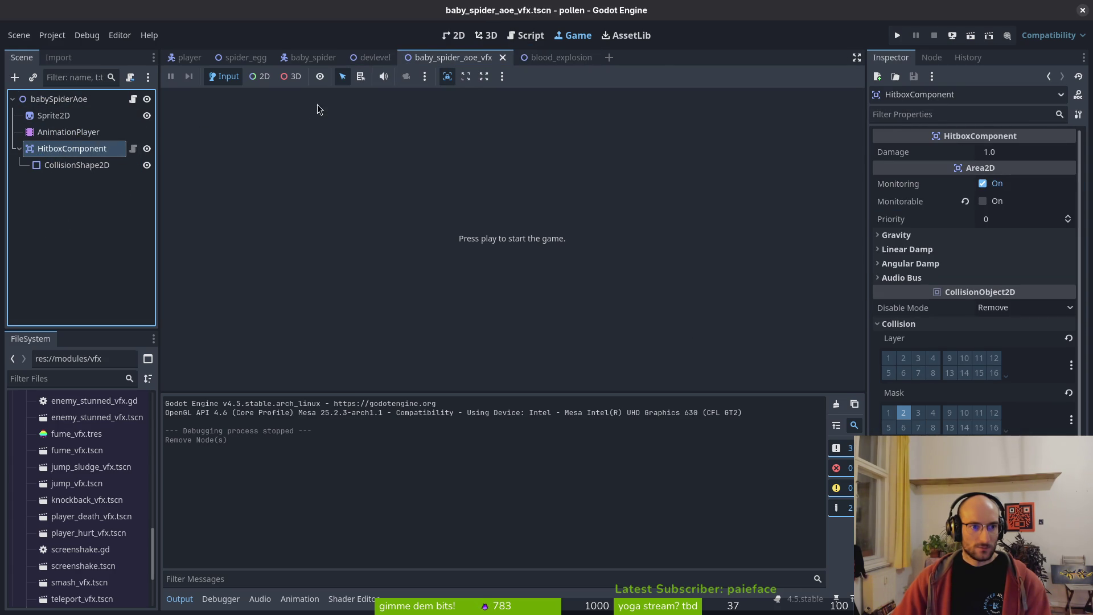
pyautogui.click(114, 121)
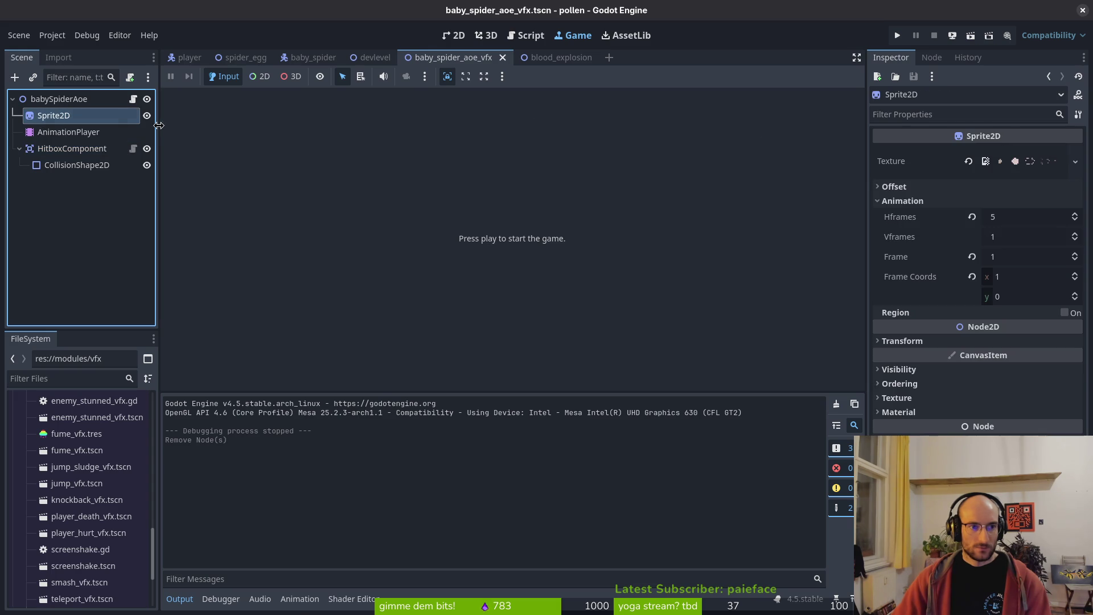
# - In baby_spider, reset the attacking state's scale from 0.994 to 1.0 and save
pyautogui.click(321, 56)
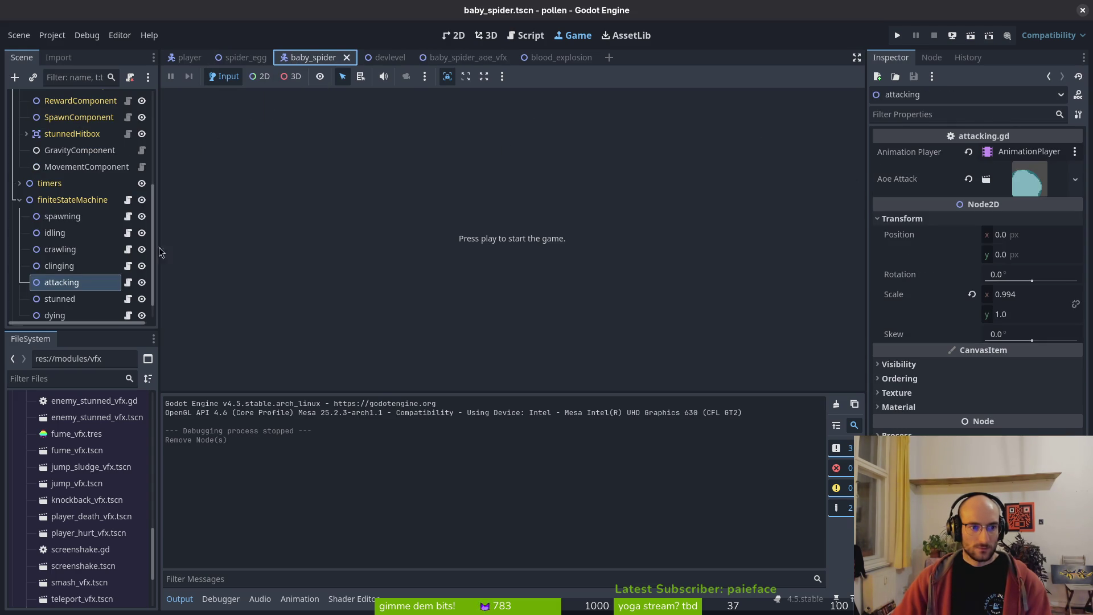
pyautogui.scroll(8, 20, 198)
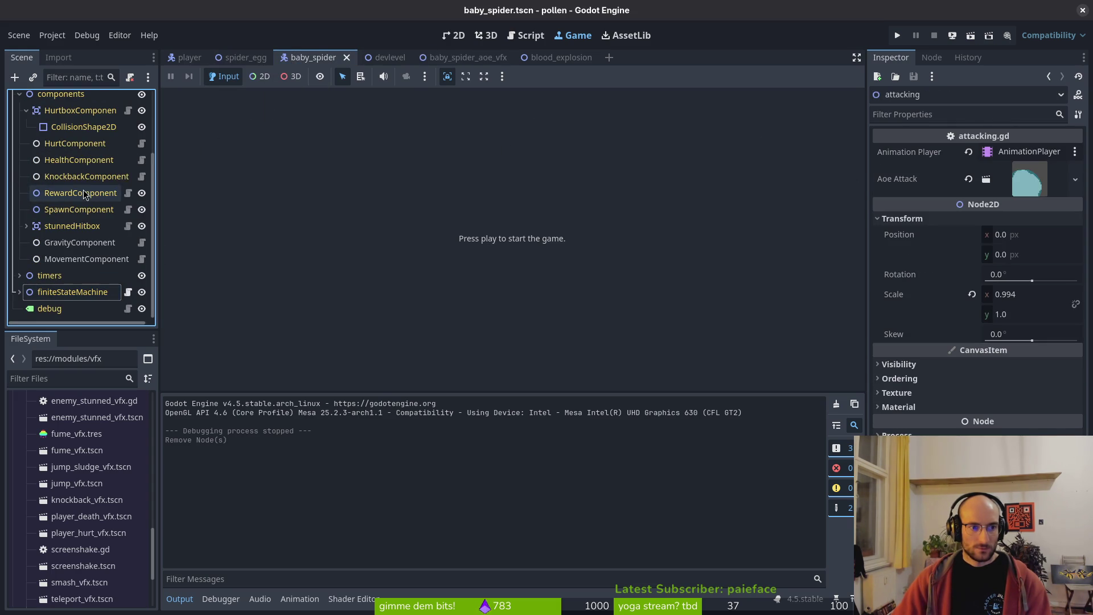
pyautogui.click(19, 181)
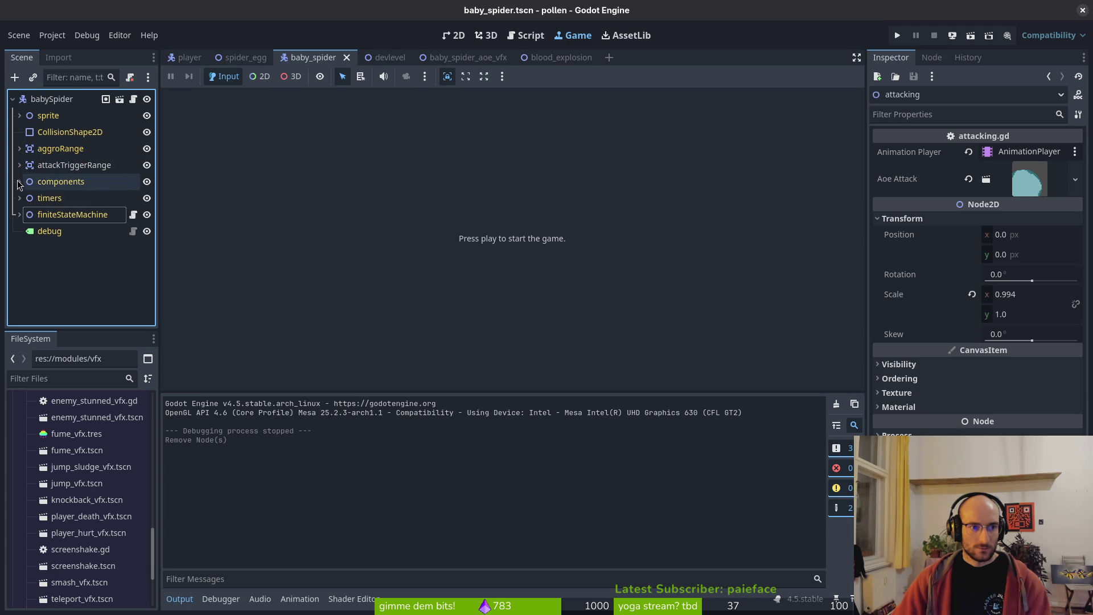
pyautogui.click(19, 214)
pyautogui.scroll(-1, 91, 253)
pyautogui.click(84, 268)
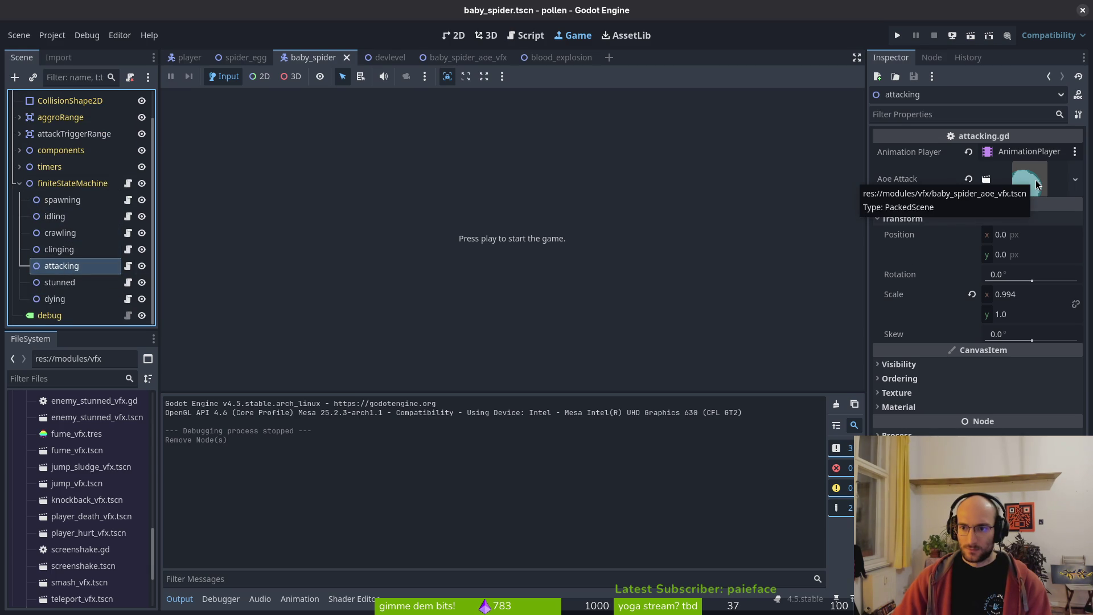
pyautogui.click(972, 295)
pyautogui.hotkey('ctrl', 's')
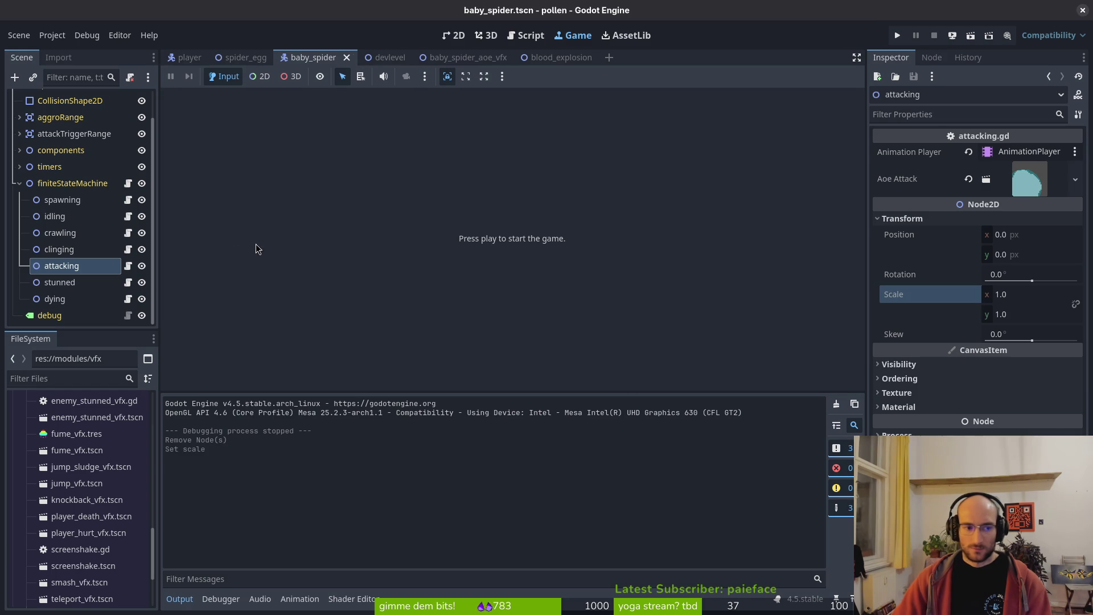
# - Review the crawling, stunned and attacking states, then show the spider in the 2D view
pyautogui.click(61, 264)
pyautogui.press('Up')
pyautogui.press('Up')
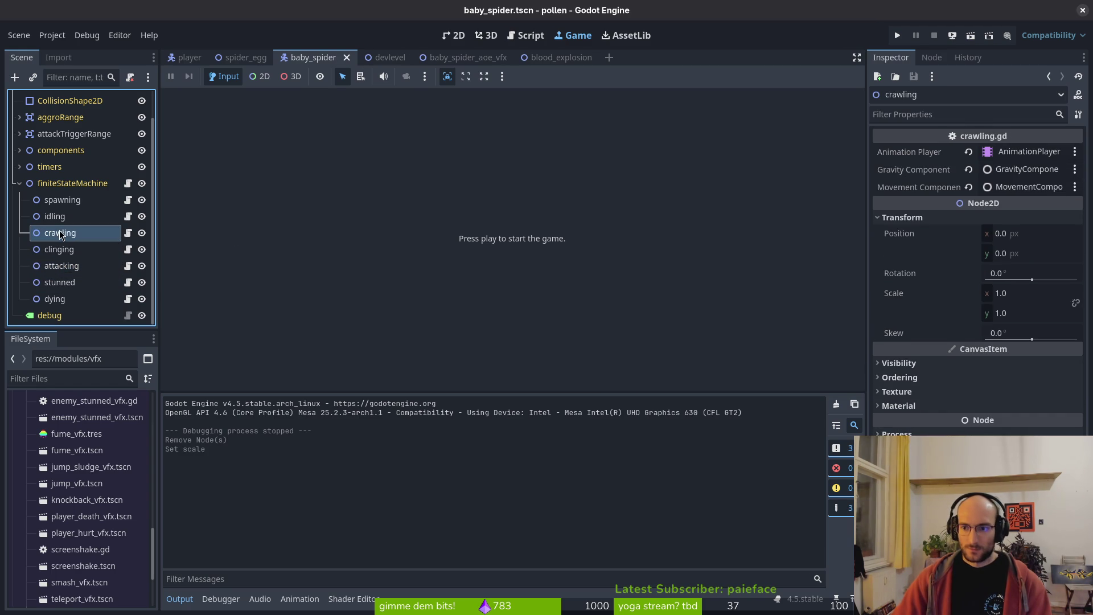
pyautogui.click(63, 281)
pyautogui.click(69, 262)
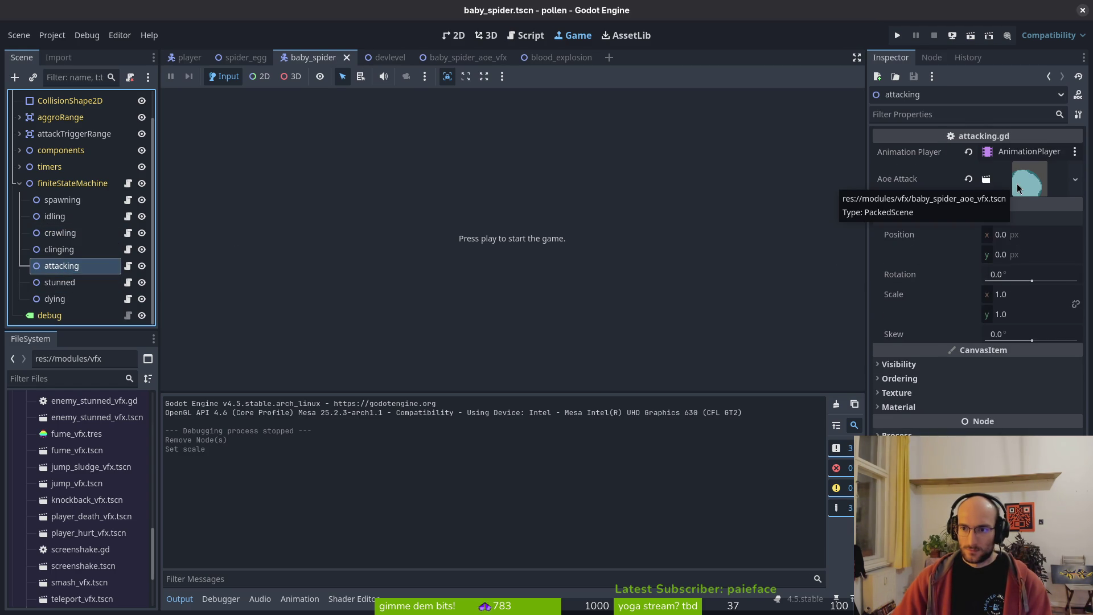
pyautogui.click(454, 35)
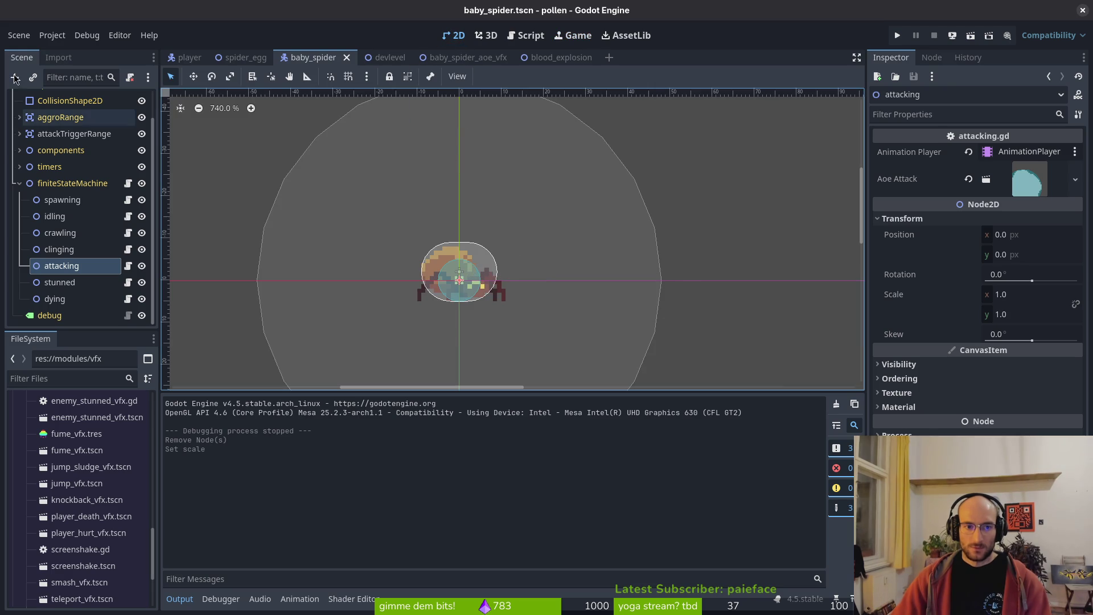
# - In devlevel, delete both existing babySpider nodes
pyautogui.moveTo(540, 62)
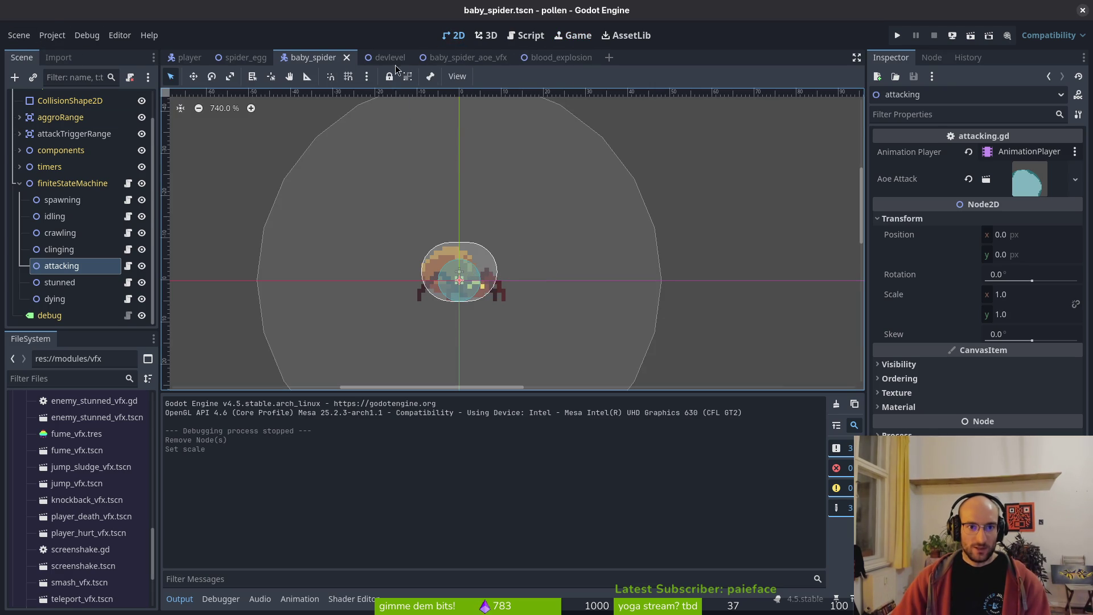
pyautogui.click(399, 62)
pyautogui.click(44, 221)
pyautogui.keyDown('shift'); pyautogui.click(59, 231); pyautogui.keyUp('shift')
pyautogui.press('Delete')
pyautogui.press('Return')
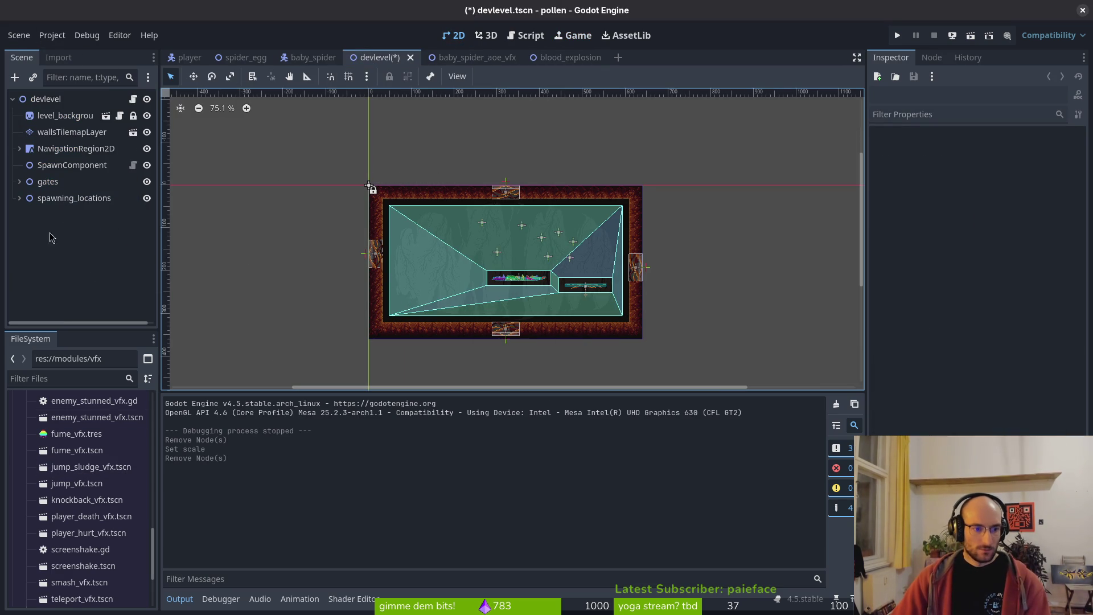
# - Add a baby_spider.tscn instance from the FileSystem babySpider folder to devlevel and save
pyautogui.click(74, 200)
pyautogui.scroll(-3, 78, 506)
pyautogui.scroll(3, 78, 507)
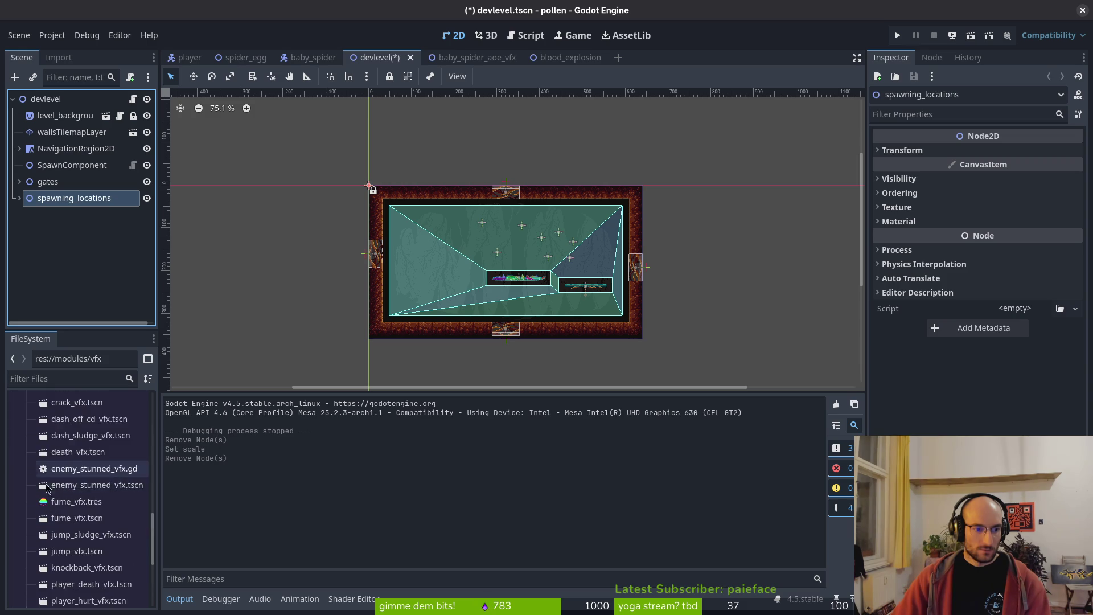
pyautogui.doubleClick(46, 476)
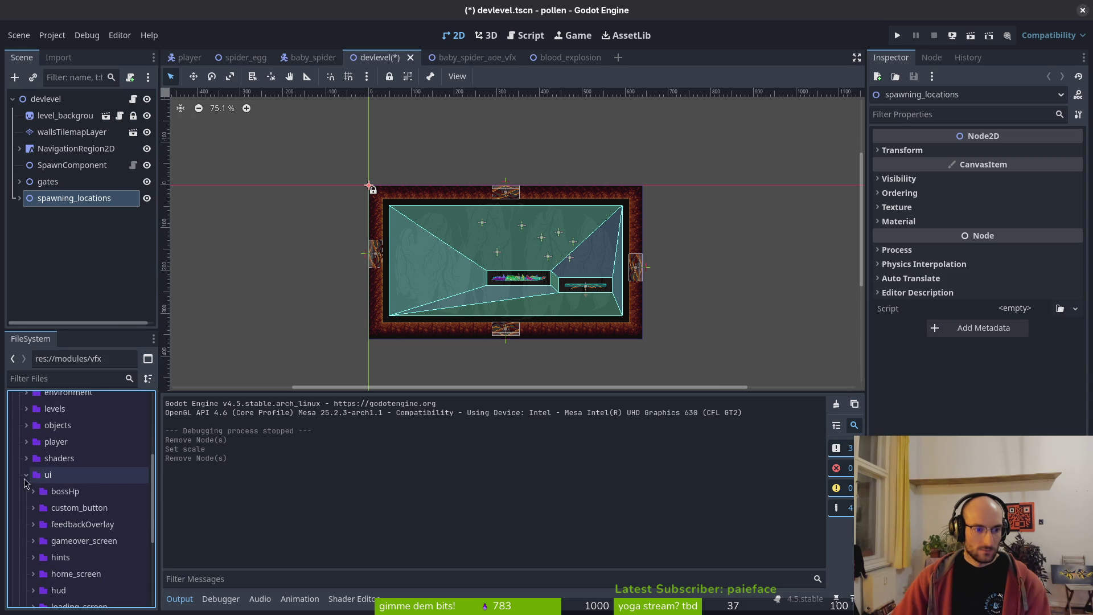
pyautogui.scroll(4, 39, 464)
pyautogui.click(34, 447)
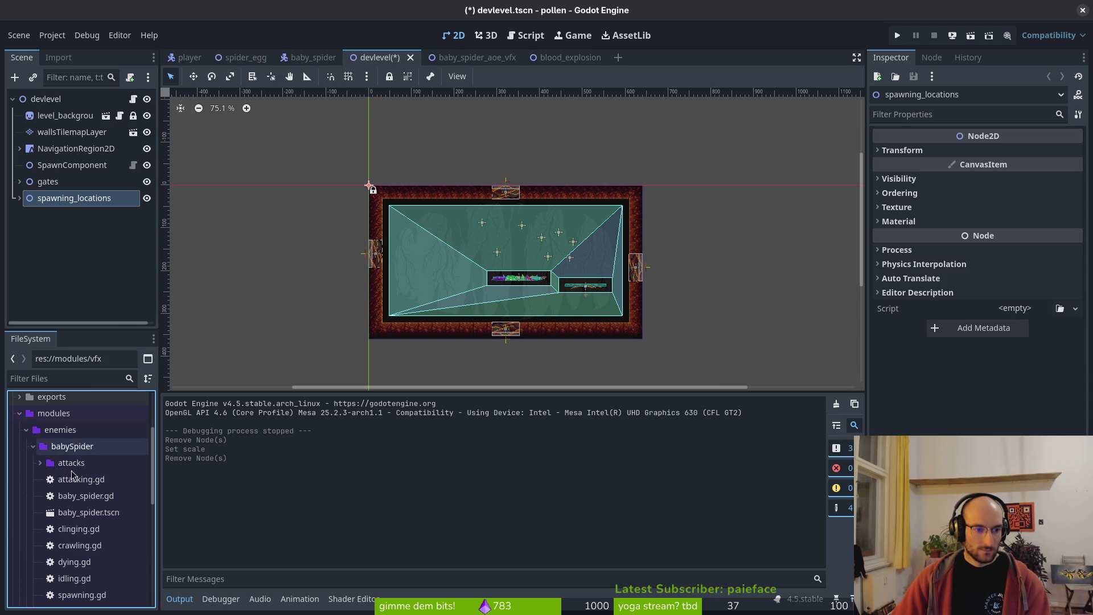
pyautogui.doubleClick(86, 514)
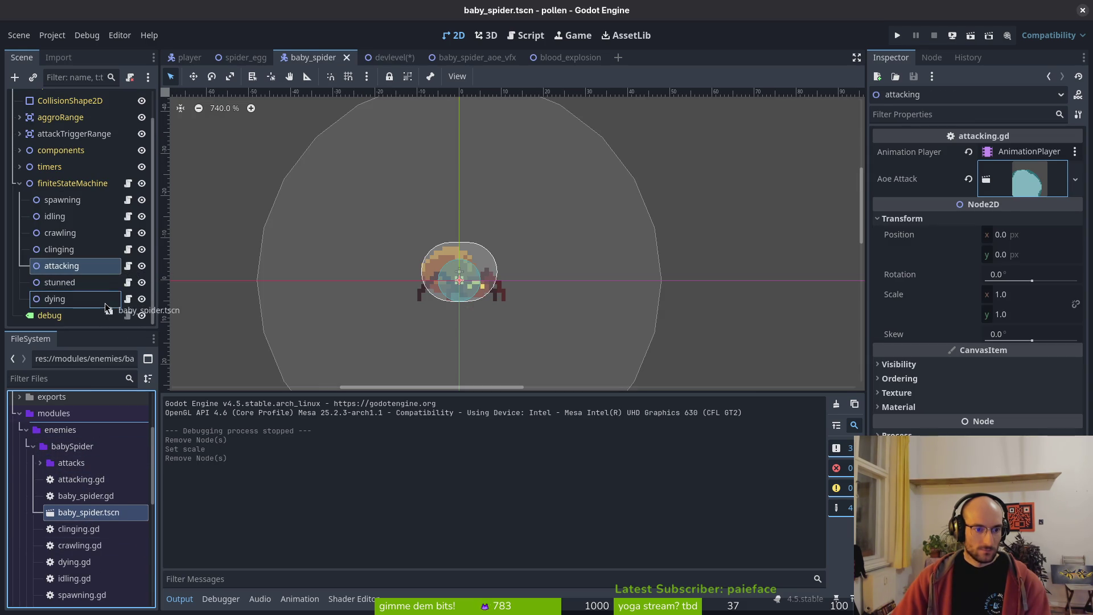
pyautogui.moveTo(85, 517)
pyautogui.mouseDown()
pyautogui.moveTo(82, 526)
pyautogui.moveTo(223, 114)
pyautogui.moveTo(375, 60)
pyautogui.moveTo(77, 523)
pyautogui.moveTo(62, 217)
pyautogui.moveTo(86, 215)
pyautogui.mouseUp()
pyautogui.hotkey('ctrl', 's')
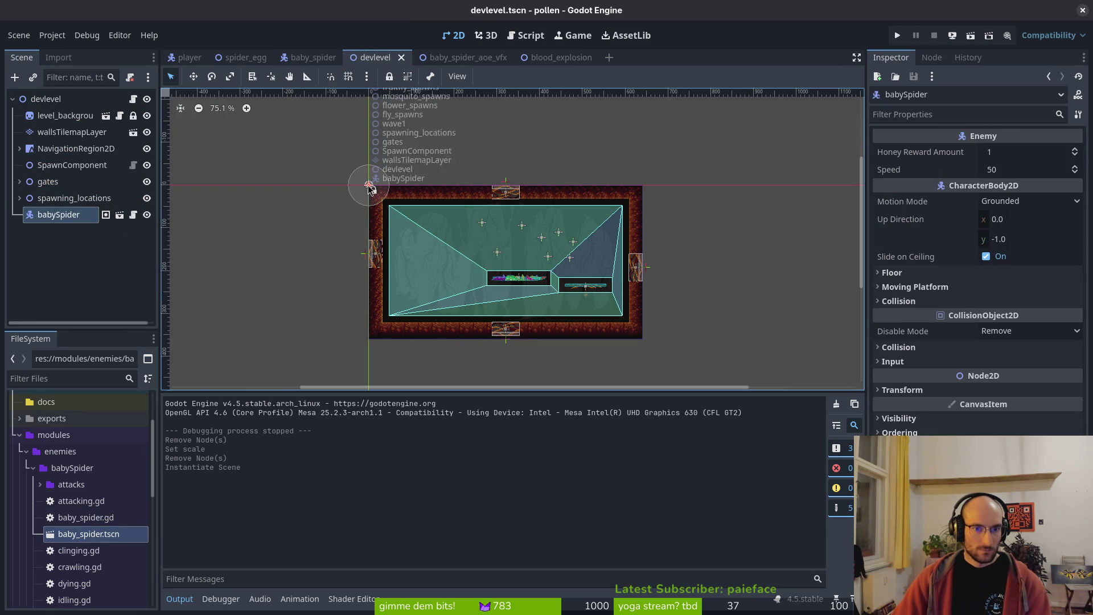
# - Place babySpider lower-left, paste a top-level copy babySpider2 into the arena, and run the game
pyautogui.moveTo(370, 187)
pyautogui.mouseDown()
pyautogui.moveTo(443, 316)
pyautogui.moveTo(423, 319)
pyautogui.mouseUp()
pyautogui.hotkey('ctrl', 'v')
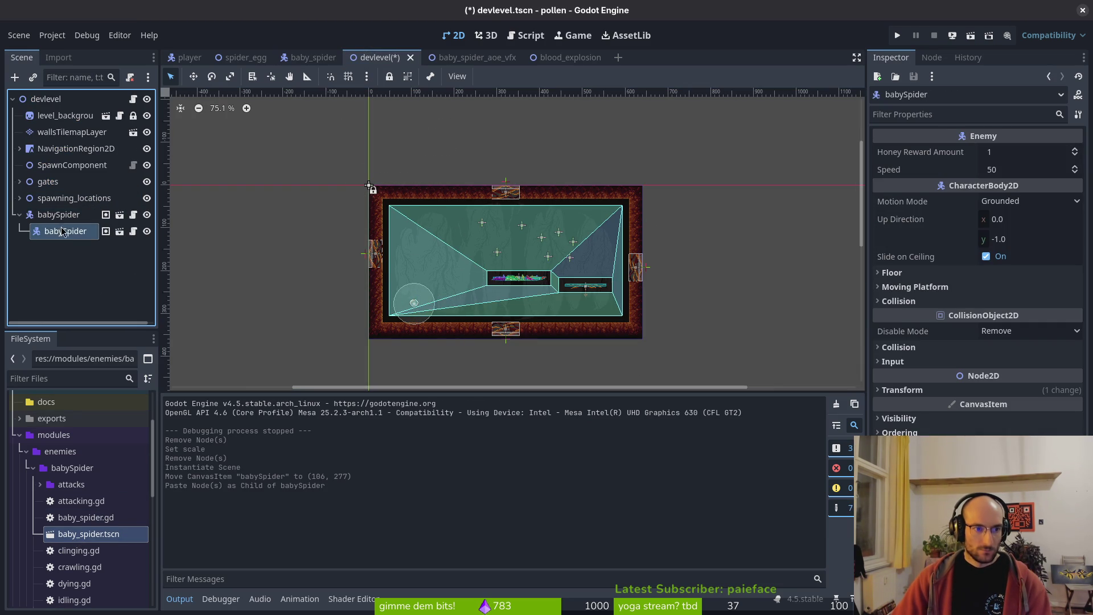
pyautogui.scroll(-1, 447, 284)
pyautogui.scroll(-1, 447, 284)
pyautogui.moveTo(66, 230); pyautogui.dragTo(56, 209)
pyautogui.moveTo(455, 345)
pyautogui.mouseDown()
pyautogui.moveTo(499, 279)
pyautogui.moveTo(564, 266)
pyautogui.mouseUp()
pyautogui.click(897, 35)
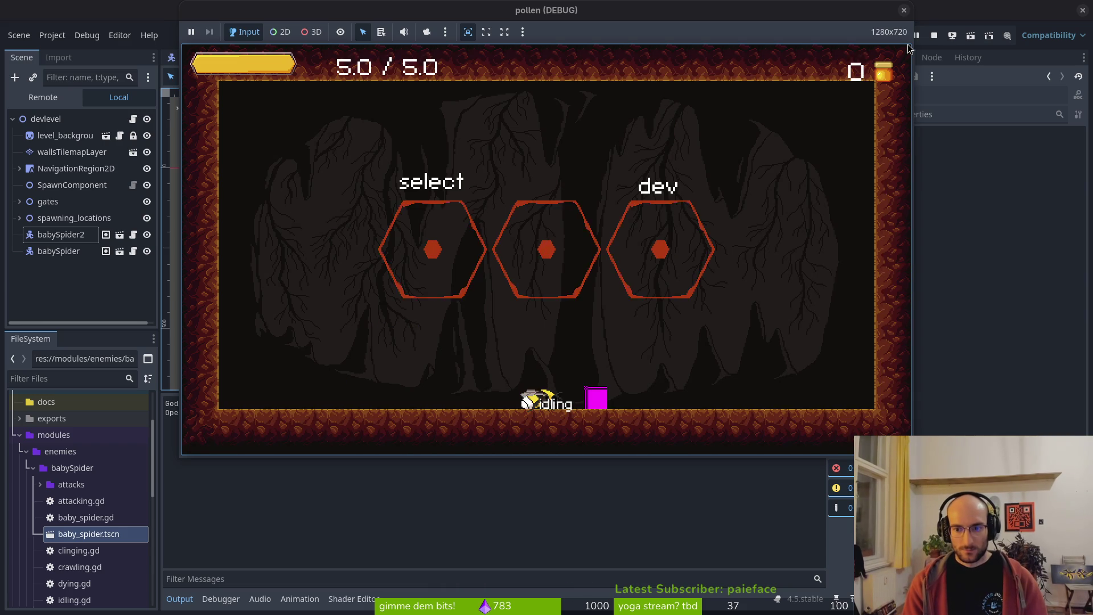
# - Walk the bee left and right past the idling and attacking baby spiders, then stop the game
pyautogui.press('shift')
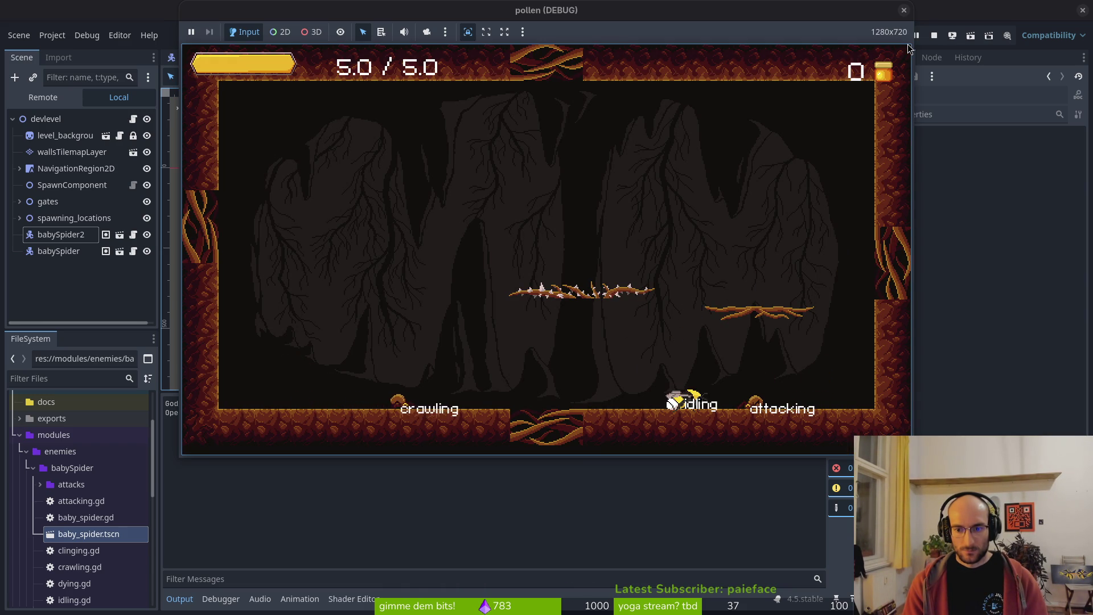
pyautogui.press('Left')
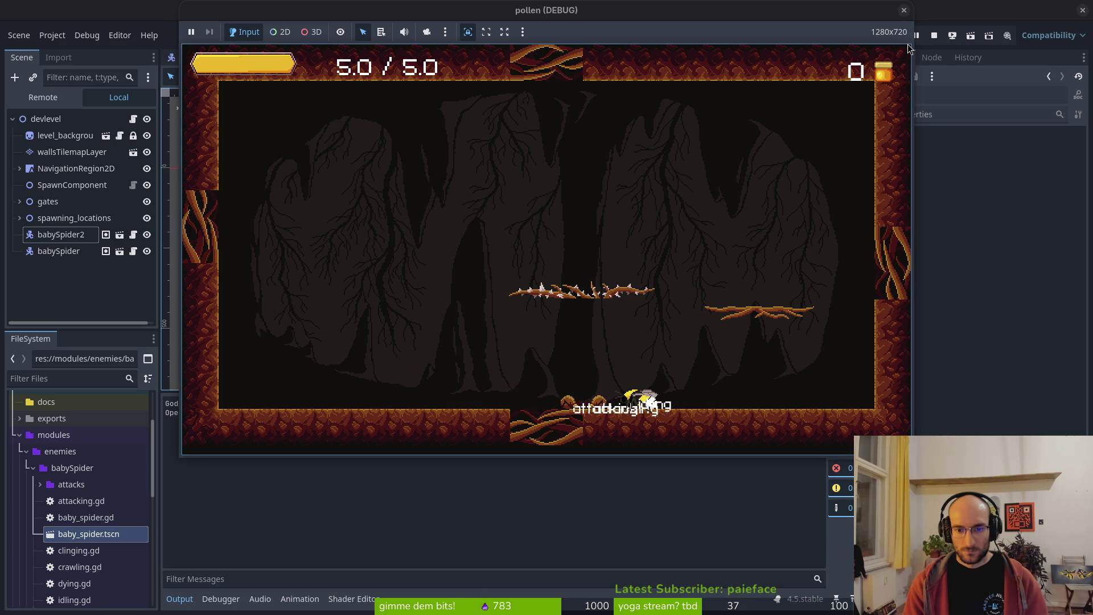
pyautogui.press('Right')
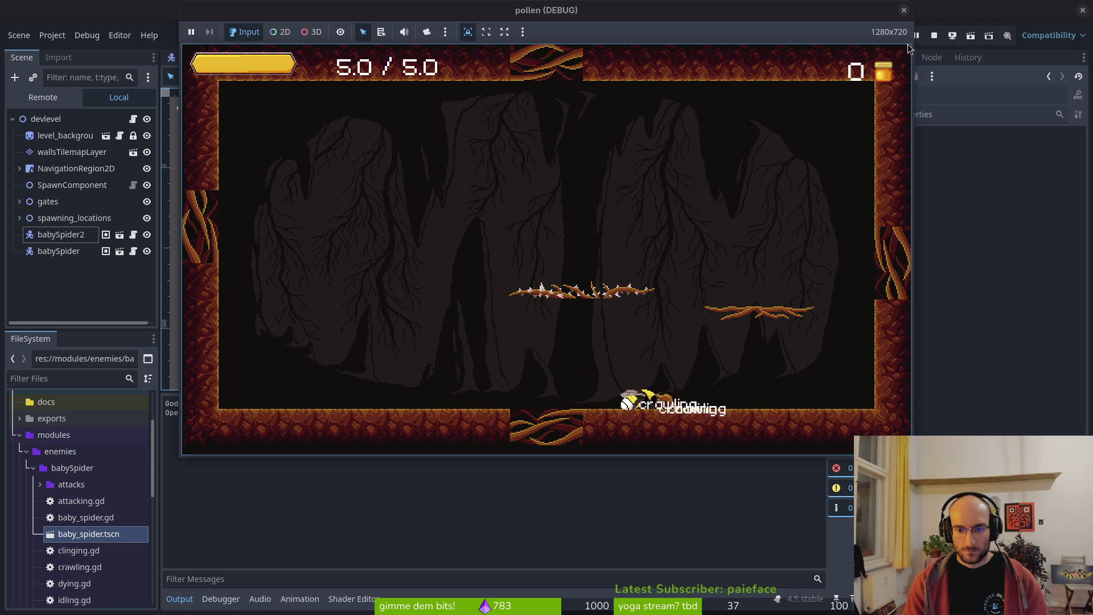
pyautogui.press('Right')
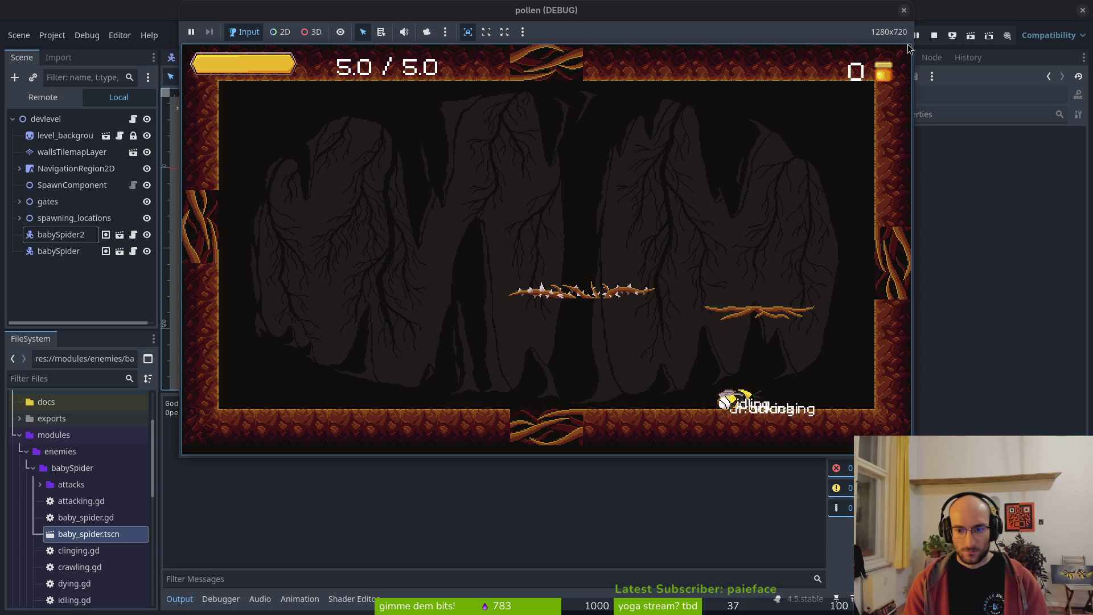
pyautogui.click(903, 10)
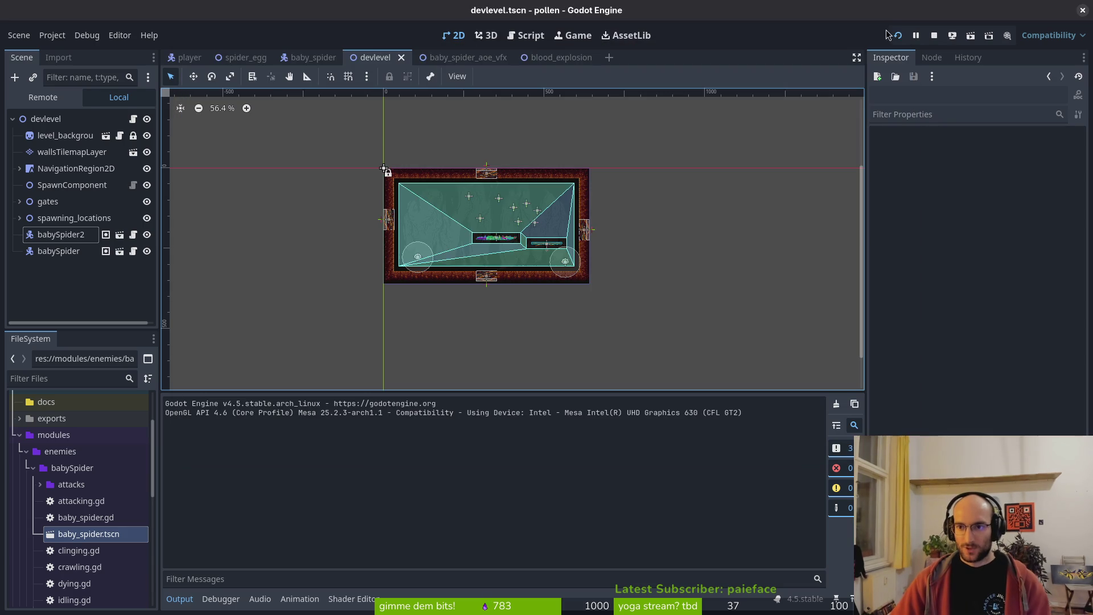
# - Check which scene baby_spider's attacking state uses for Aoe Attack, then switch to attacking.gd in Neovim
pyautogui.click(54, 232)
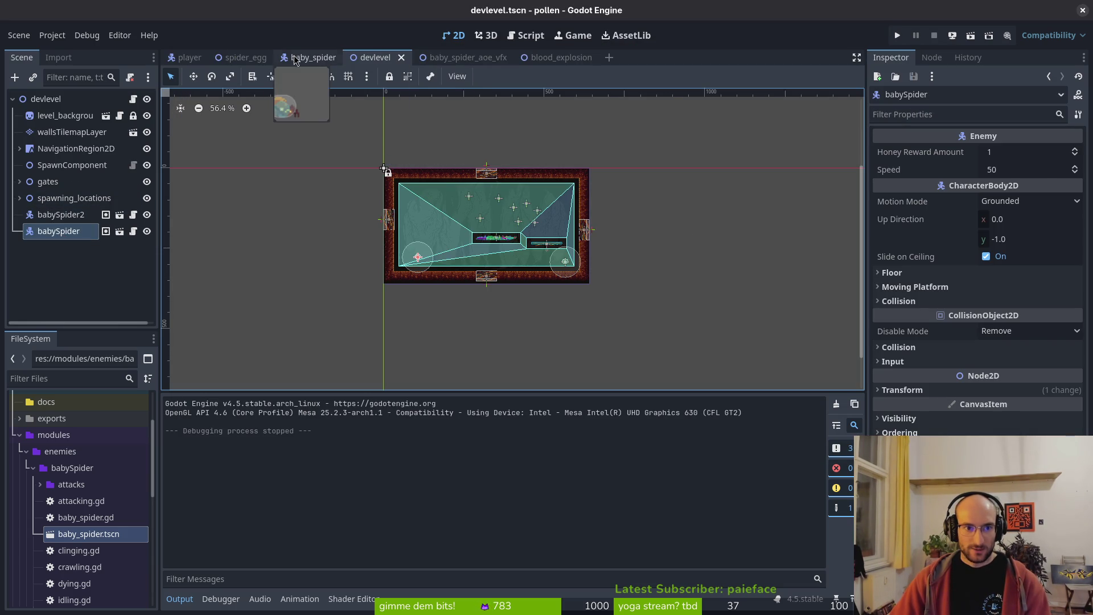
pyautogui.click(307, 58)
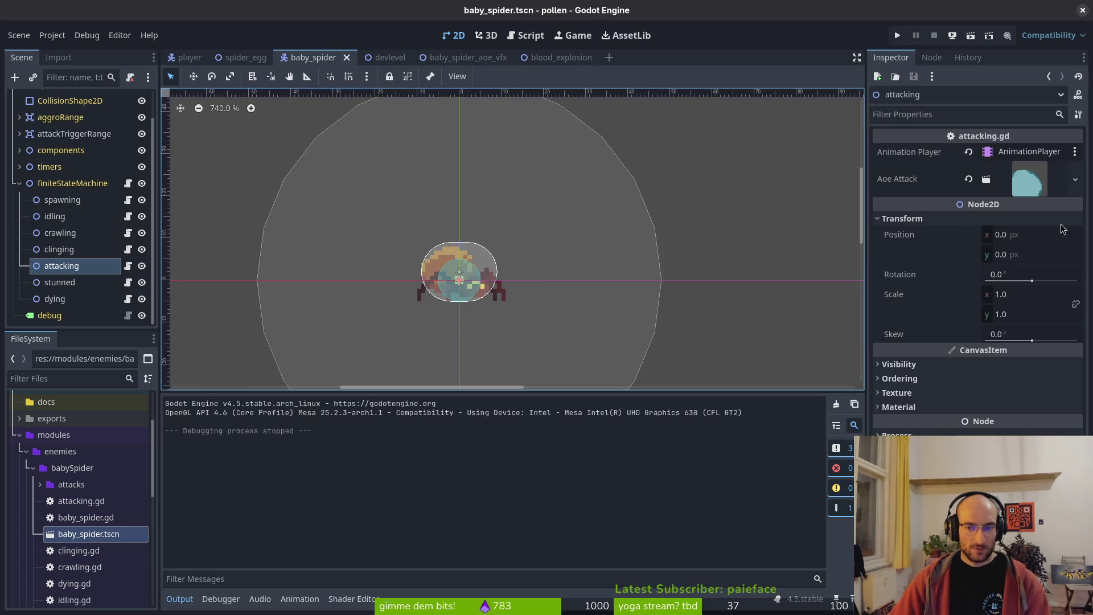
pyautogui.click(1075, 179)
pyautogui.press('Escape')
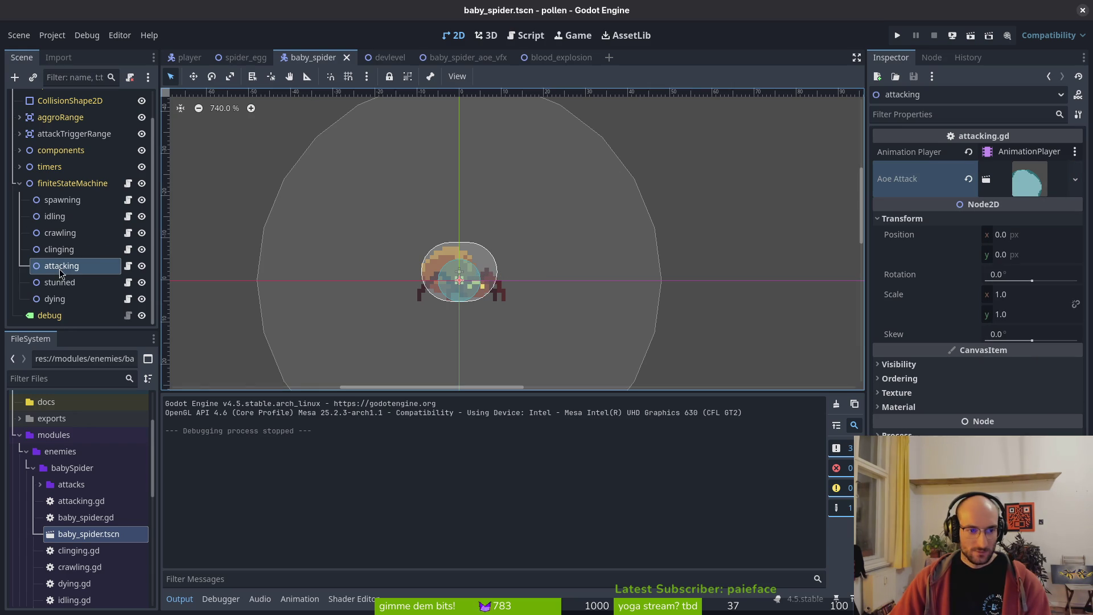
pyautogui.hotkey('alt', 'Tab')
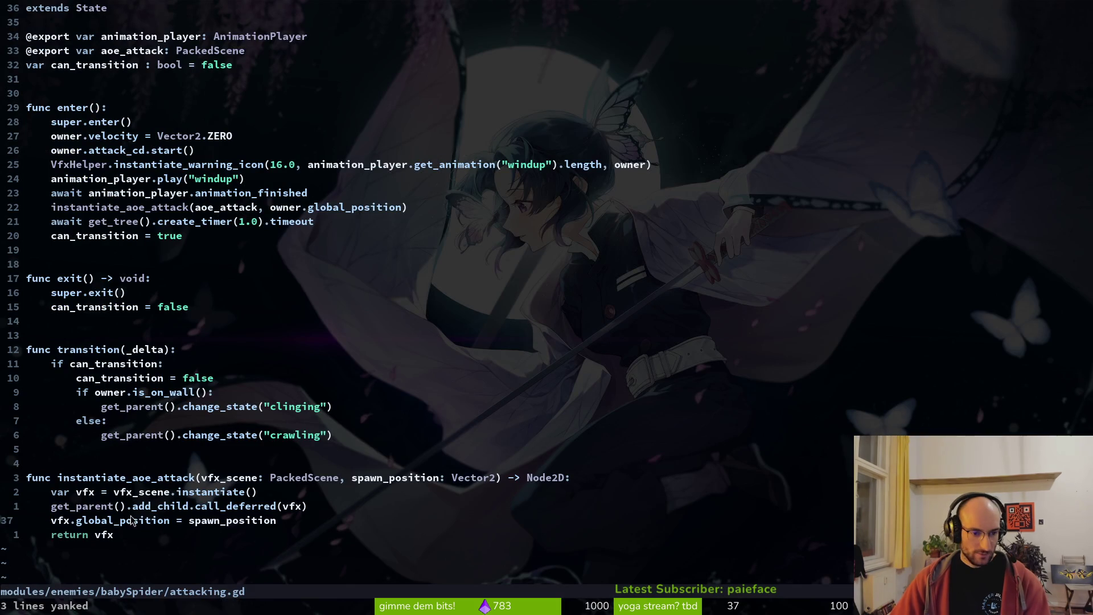
pyautogui.click(211, 507)
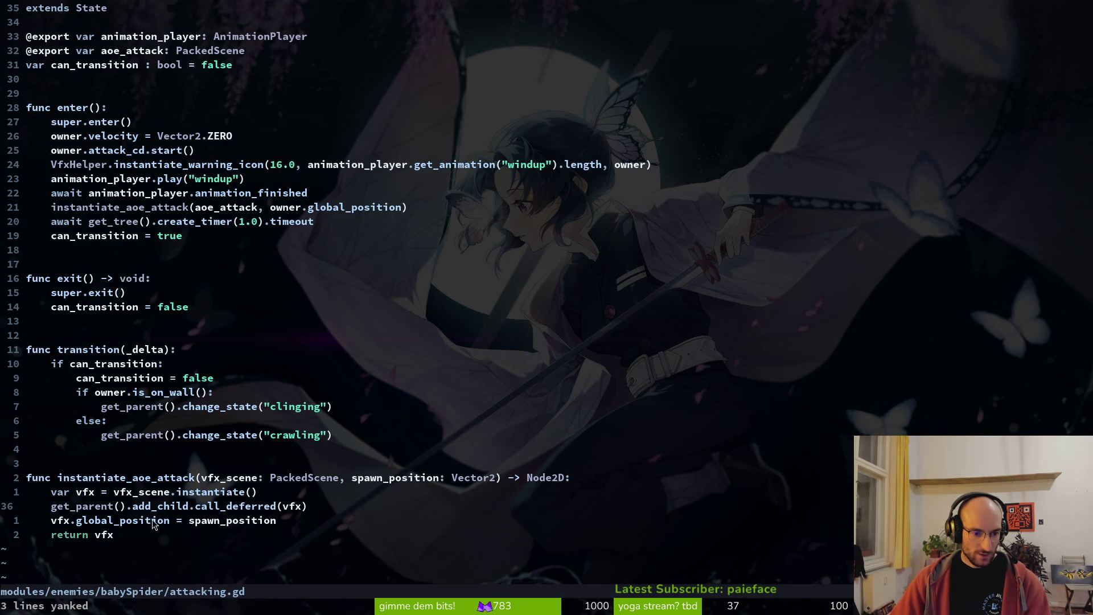
pyautogui.click(76, 535)
pyautogui.click(209, 493)
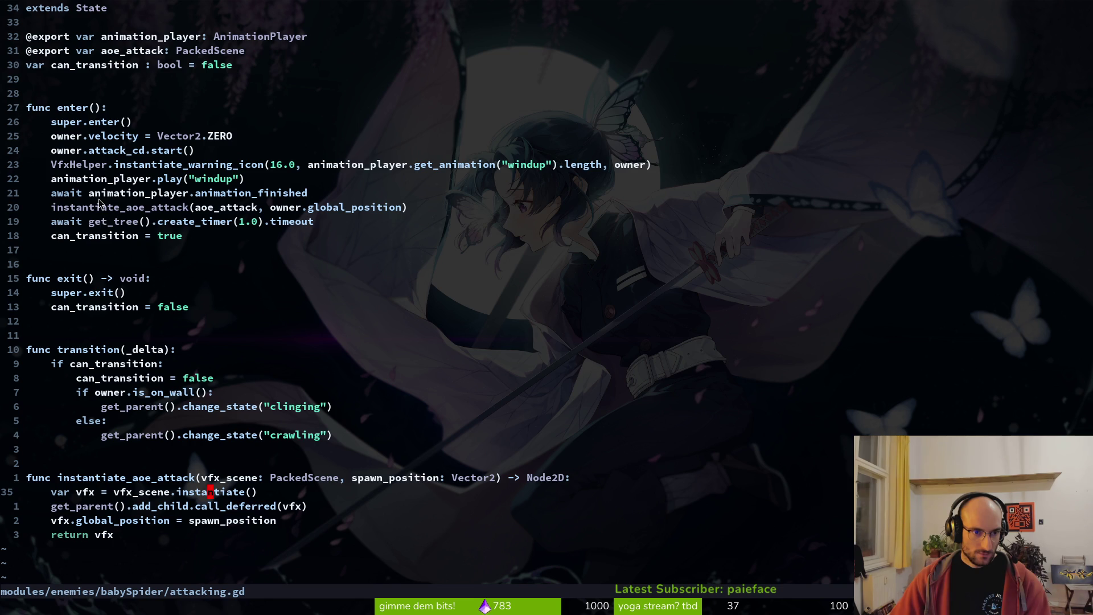
pyautogui.hotkey('alt', 'Tab')
pyautogui.hotkey('alt', 'Tab')
pyautogui.click(99, 208)
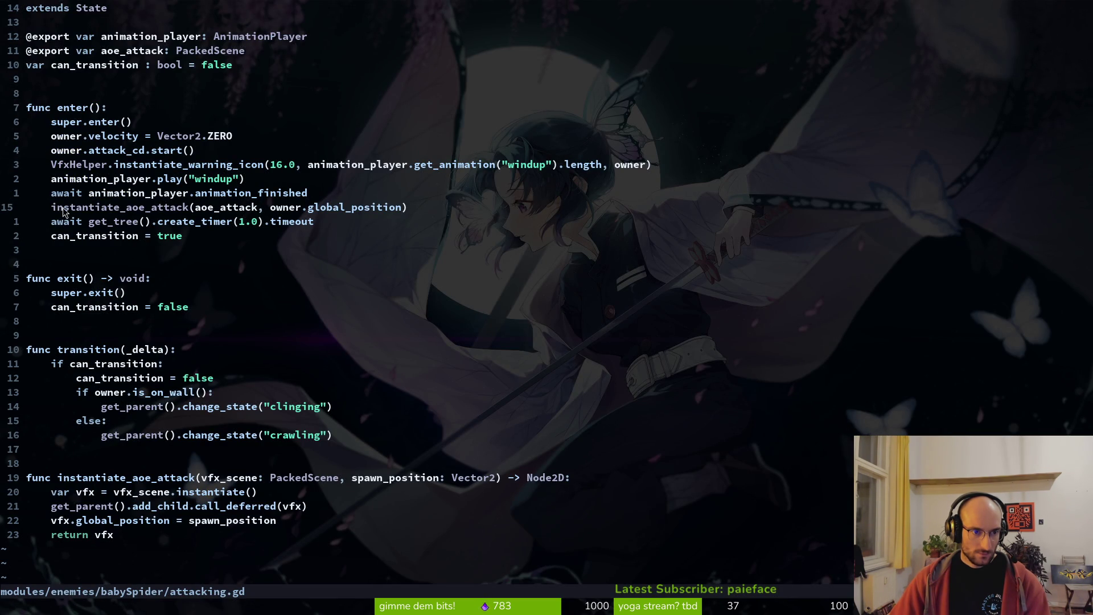
pyautogui.hotkey('ctrl', 'o')
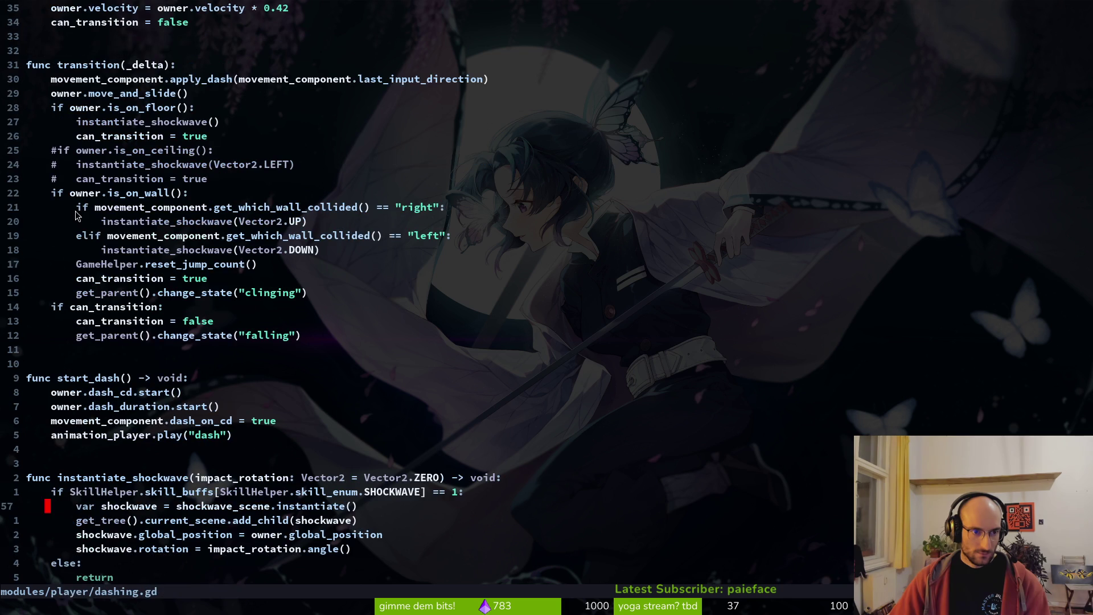
pyautogui.click(152, 222)
pyautogui.scroll(1, 171, 219)
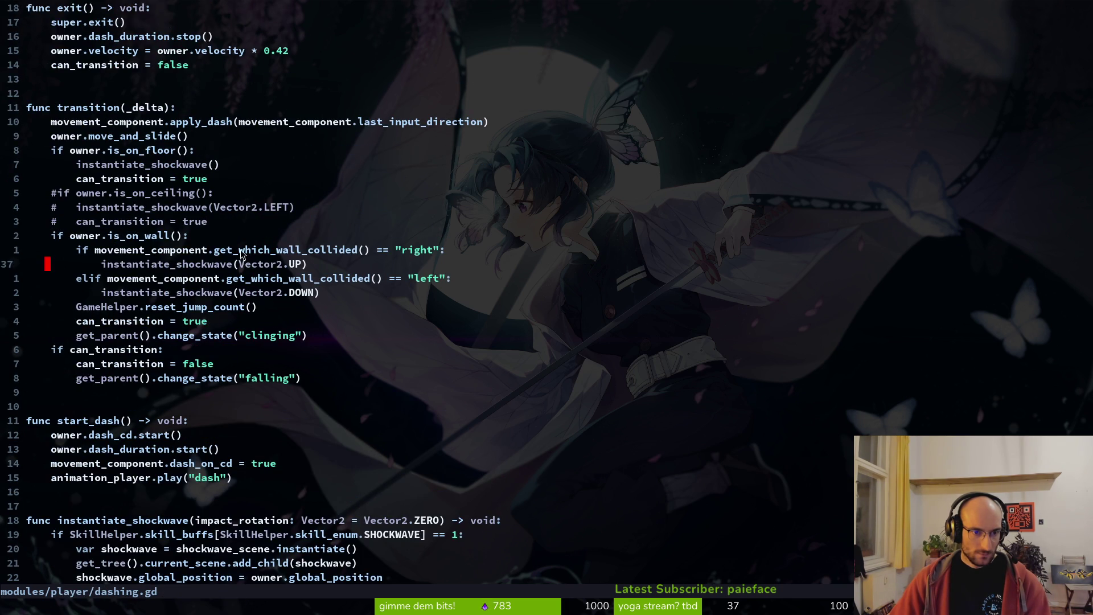
pyautogui.hotkey('ctrl', 'i')
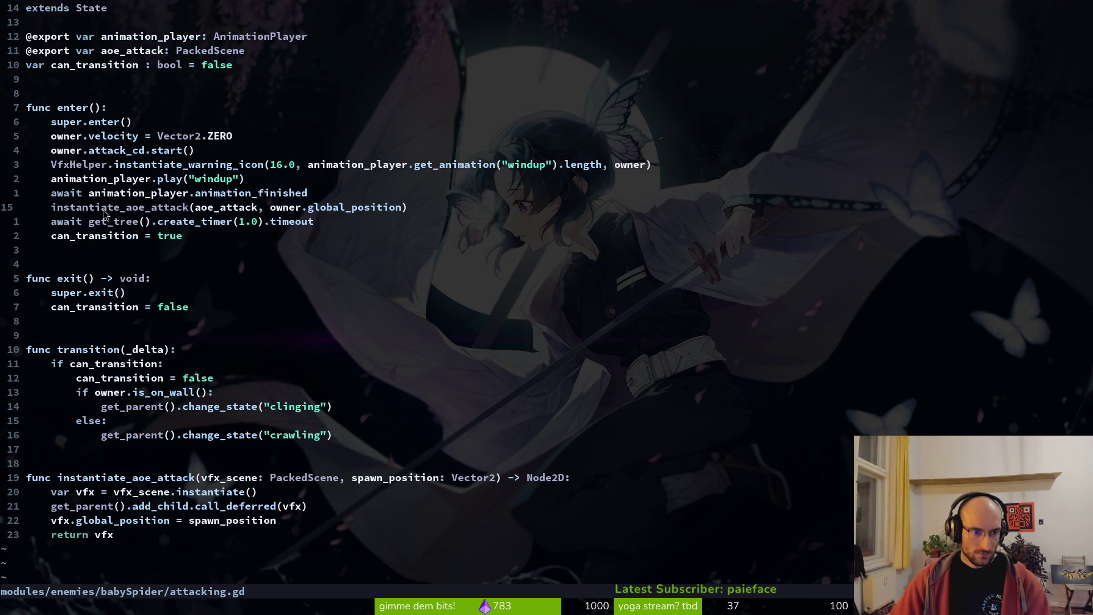
pyautogui.hotkey('ctrl', 'o')
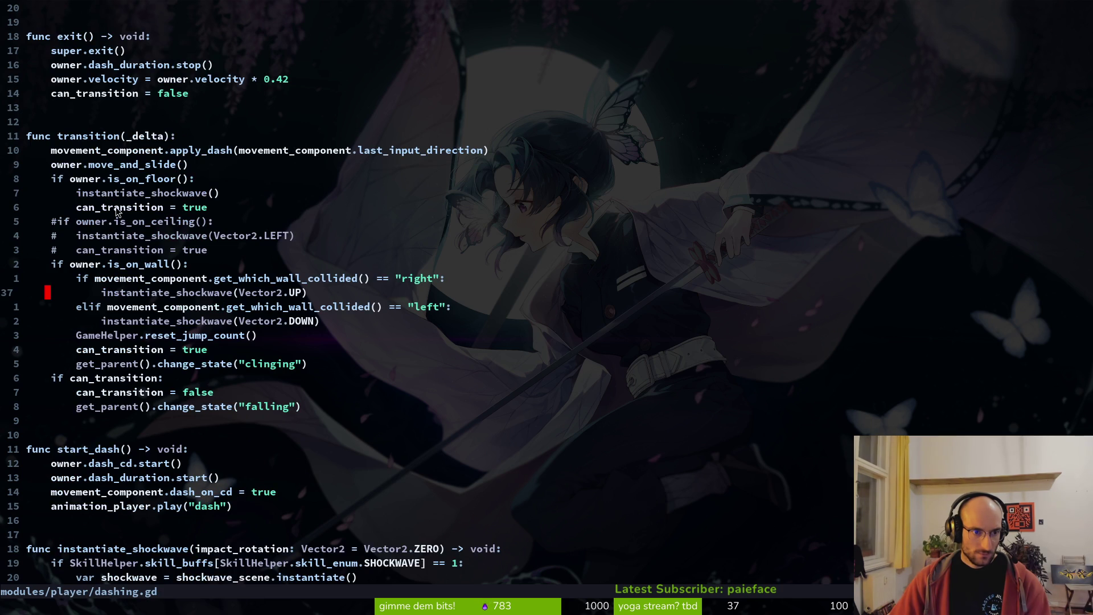
pyautogui.hotkey('ctrl', 'i')
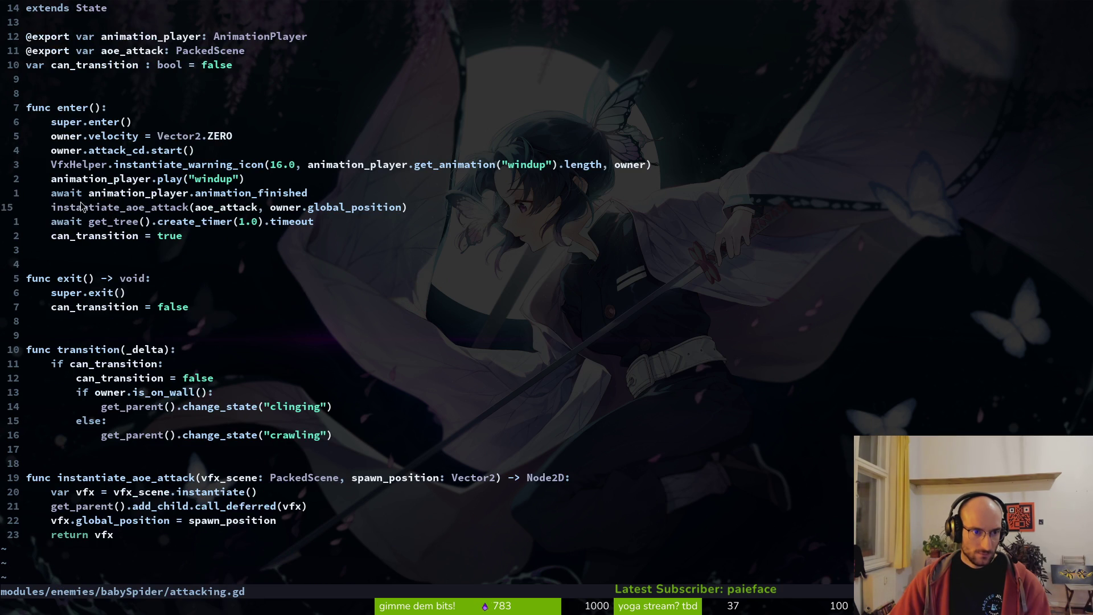
pyautogui.hotkey('ctrl', 'o')
pyautogui.hotkey('ctrl', 'i')
pyautogui.click(401, 481)
pyautogui.write('oprint_debug(sapw)')
# - Finish the print_debug("sapwnign") line in instantiate_aoe_attack and save with :w
pyautogui.press('Escape')
pyautogui.write(':w')
pyautogui.press('Return')
pyautogui.hotkey('alt', 'Tab')
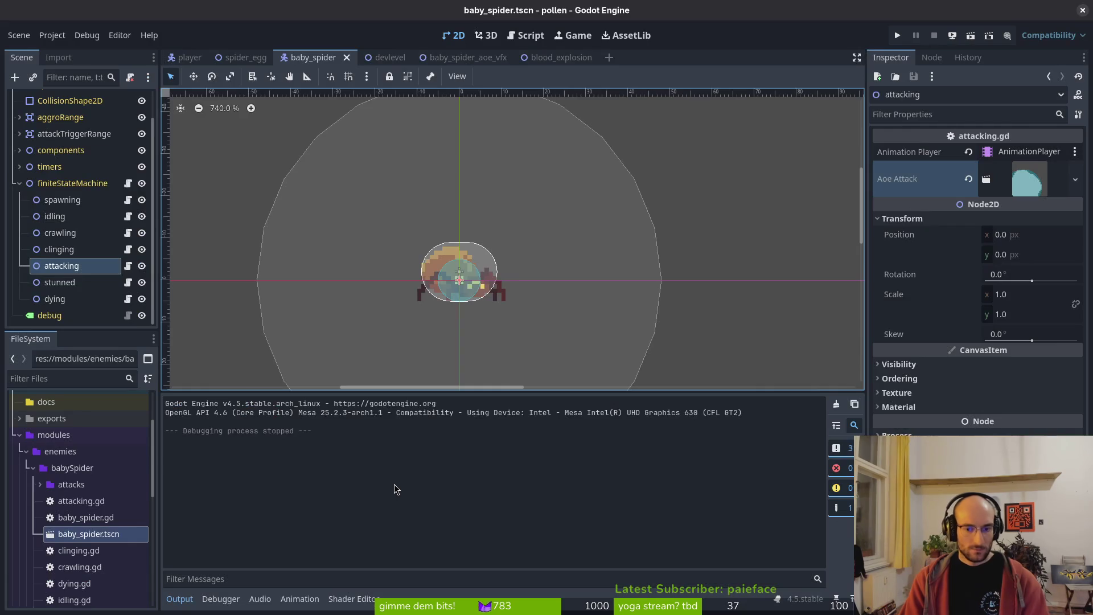
# - Run the game with F5, enter the dev level to trigger the print, then stop it with F8
pyautogui.press('F5')
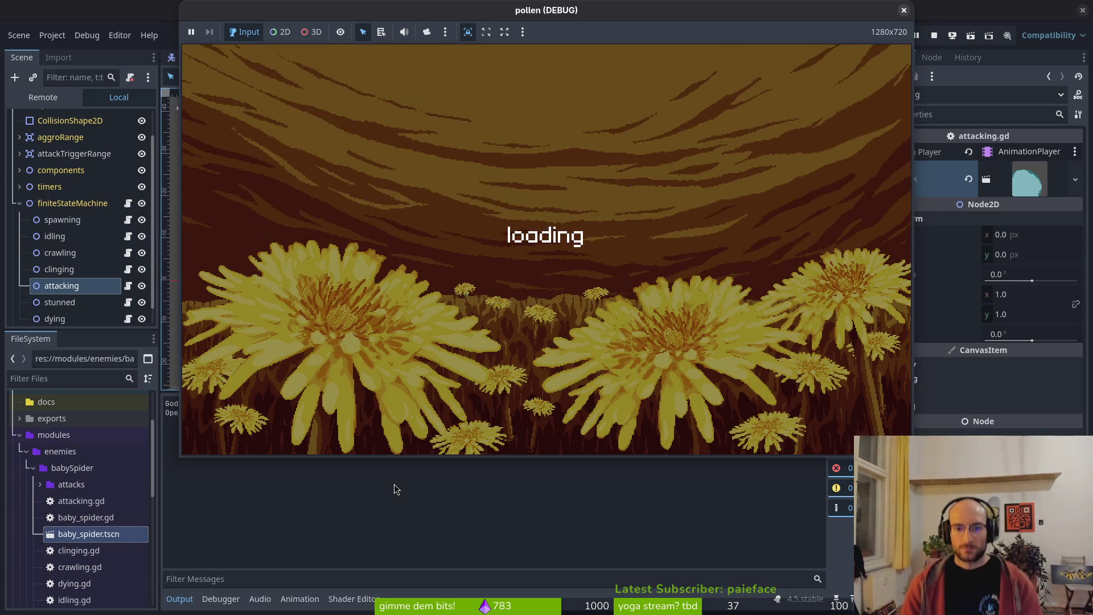
pyautogui.press('Up')
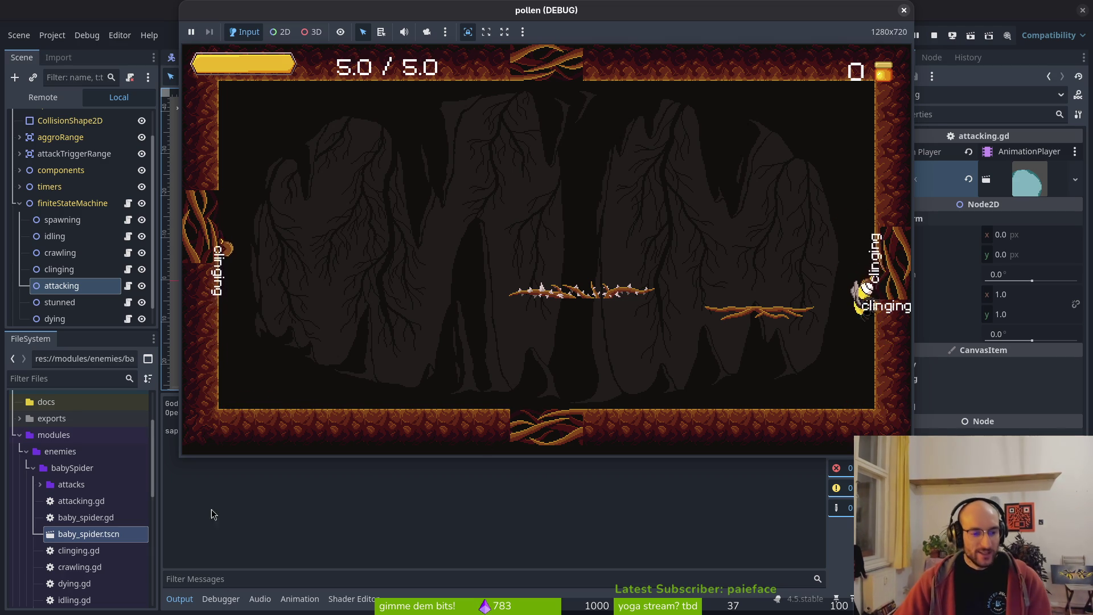
pyautogui.press('F8')
pyautogui.click(301, 440)
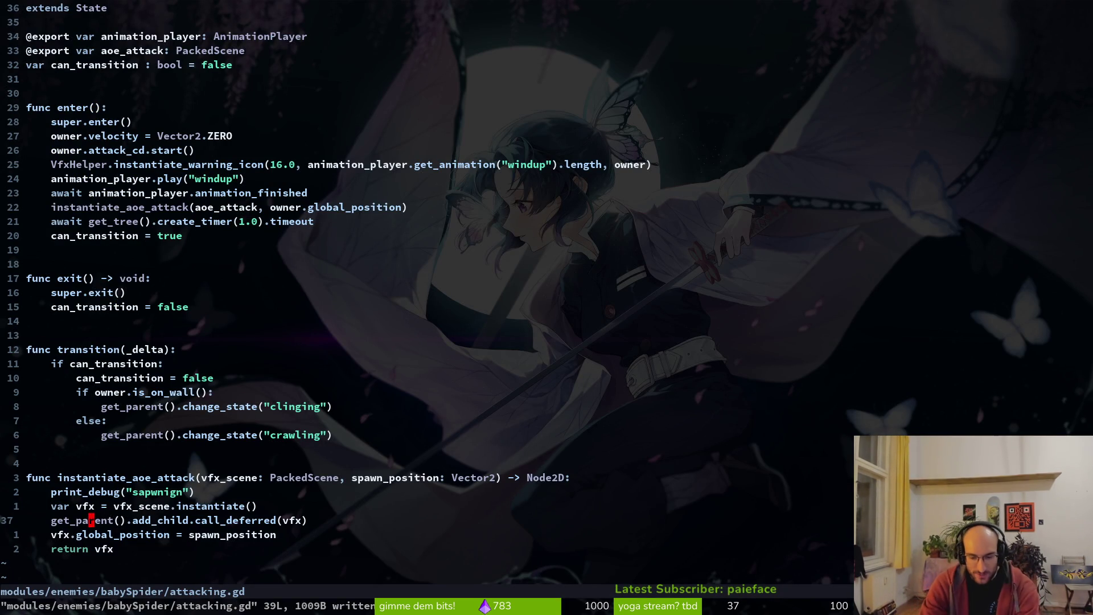
# - Replace get_parent with get_tree(), remove the extra parentheses, and save attacking.gd
pyautogui.write('ciwgettre')
pyautogui.press('Return')
pyautogui.press('Escape')
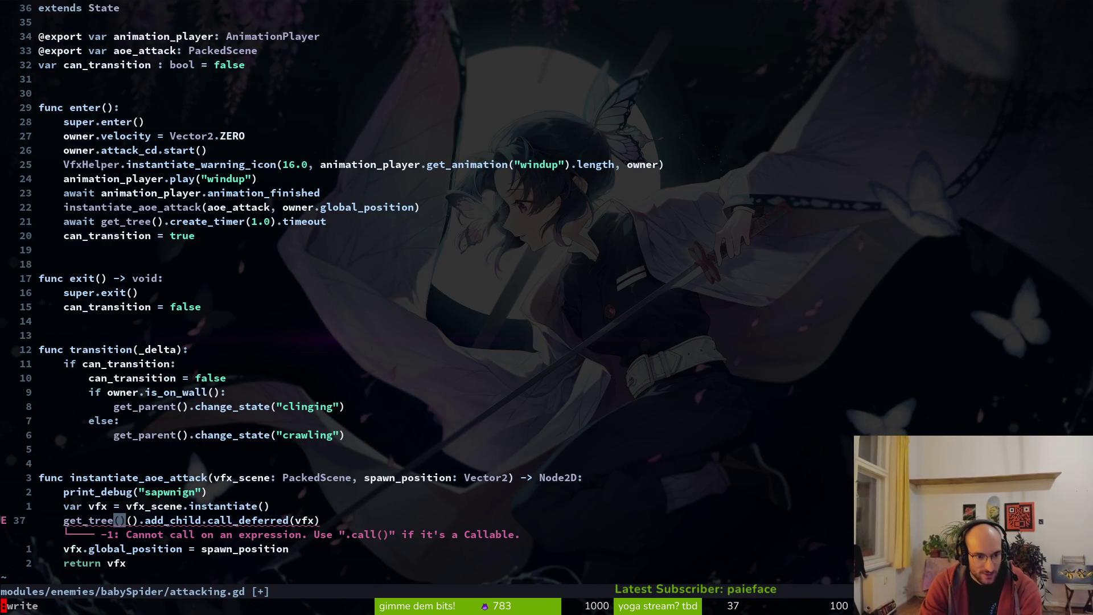
pyautogui.write(':w')
pyautogui.press('Return')
pyautogui.press('a')
pyautogui.press('BackSpace')
pyautogui.press('BackSpace')
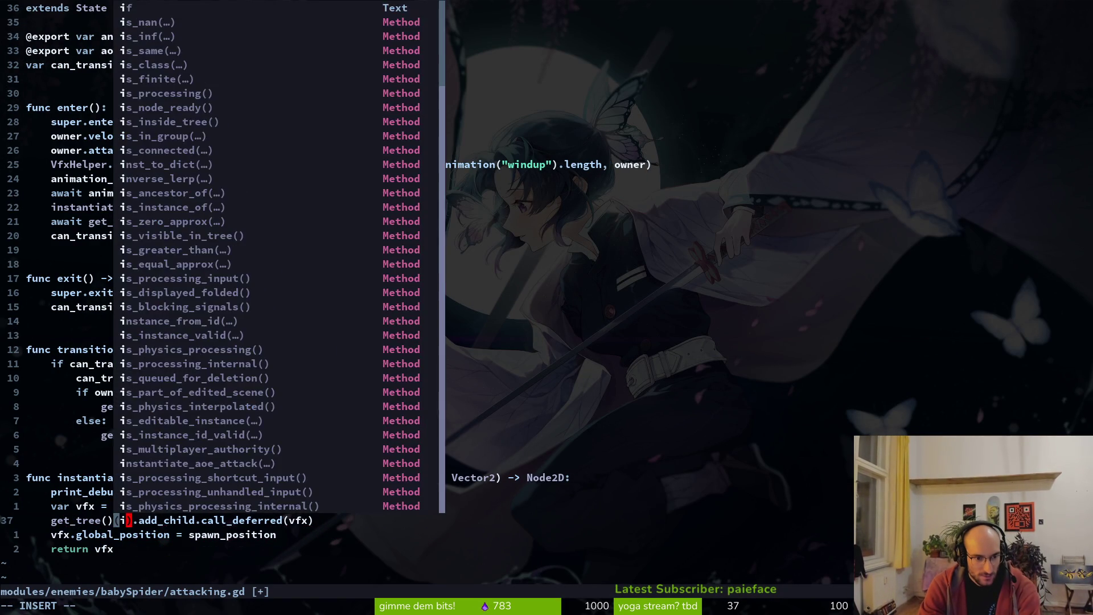
pyautogui.press('Escape')
pyautogui.write(':w')
pyautogui.press('Return')
# - Open mosquito/dying.gd via the file finder and jump to its explosion spawning code
pyautogui.hotkey('ctrl', 'p')
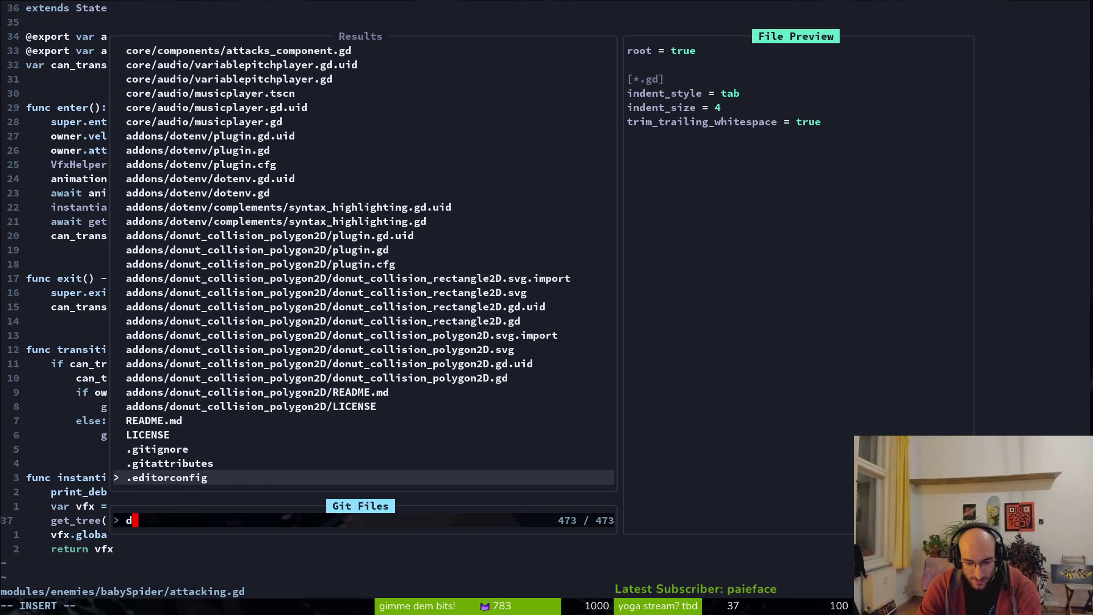
pyautogui.write('ying')
pyautogui.press('Up')
pyautogui.press('Up')
pyautogui.press('Up')
pyautogui.press('Return')
pyautogui.hotkey('ctrl', 'd')
pyautogui.hotkey('ctrl', 'd')
pyautogui.hotkey('ctrl', 'd')
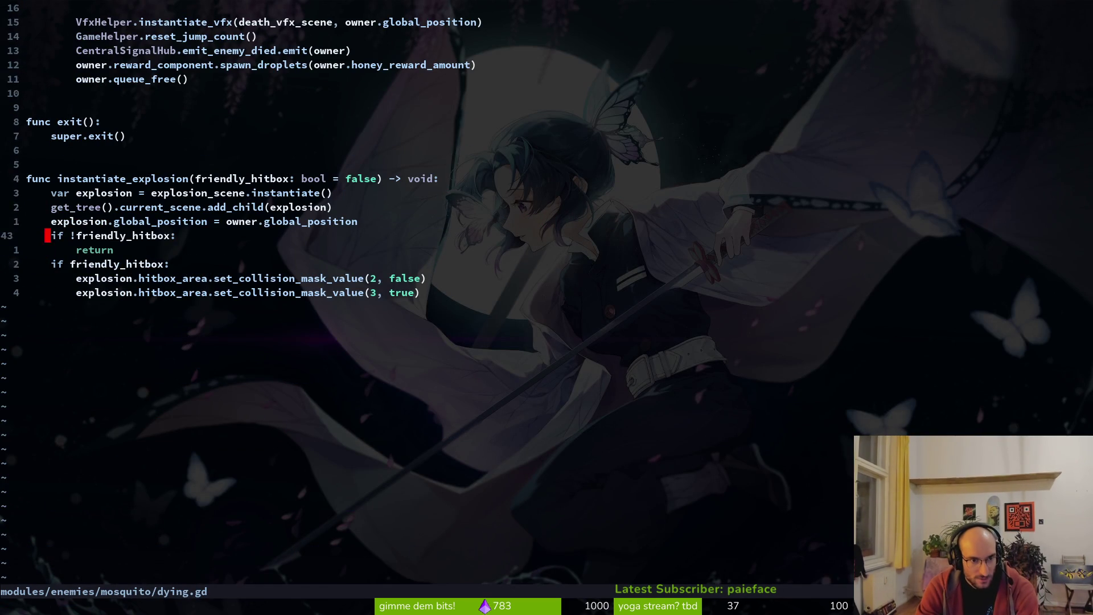
# - Run the game with F5 and steer the bee into the dev level hexagon to test
pyautogui.hotkey('alt', 'Tab')
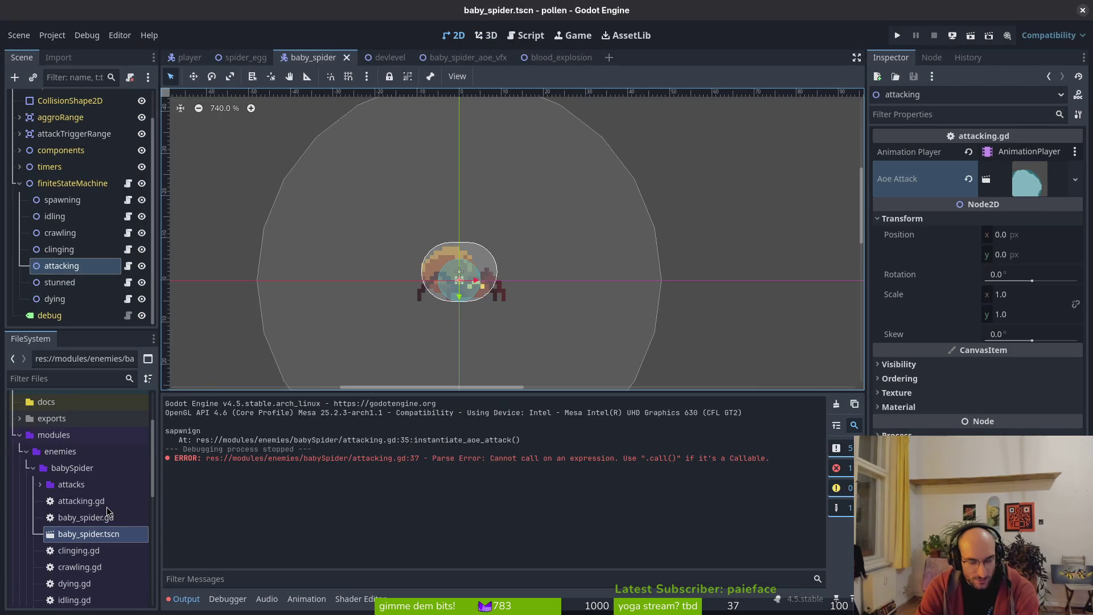
pyautogui.press('F5')
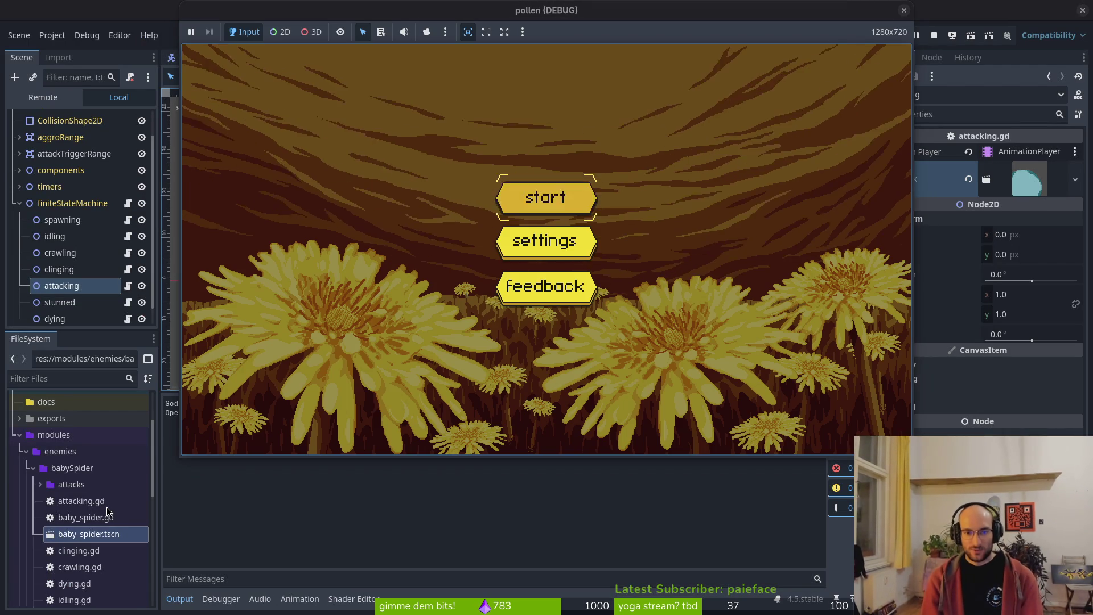
pyautogui.press('Right')
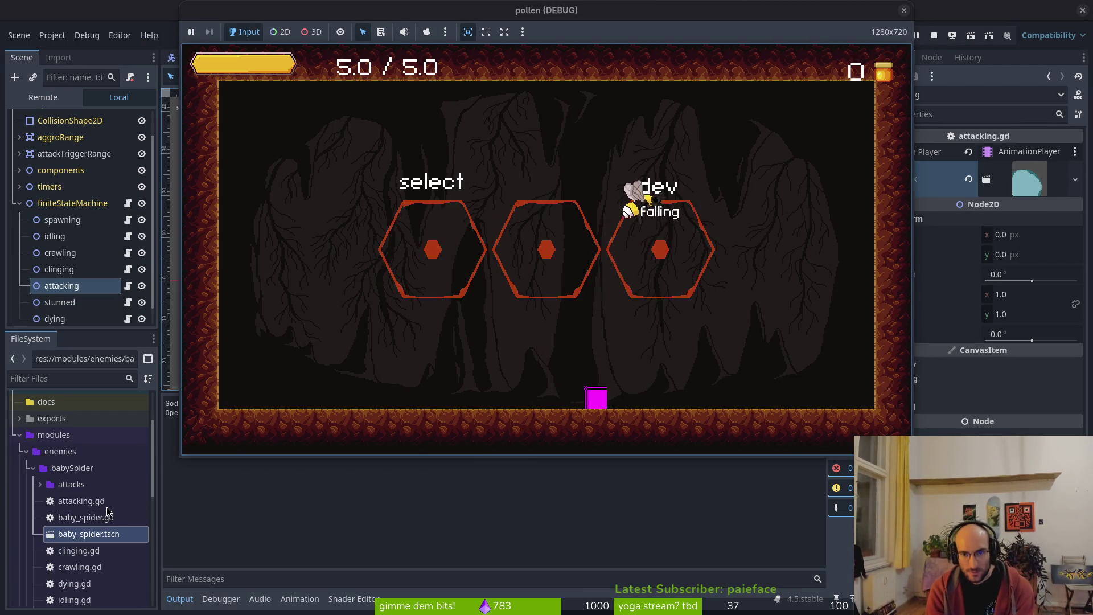
pyautogui.press('Left')
pyautogui.press('Right')
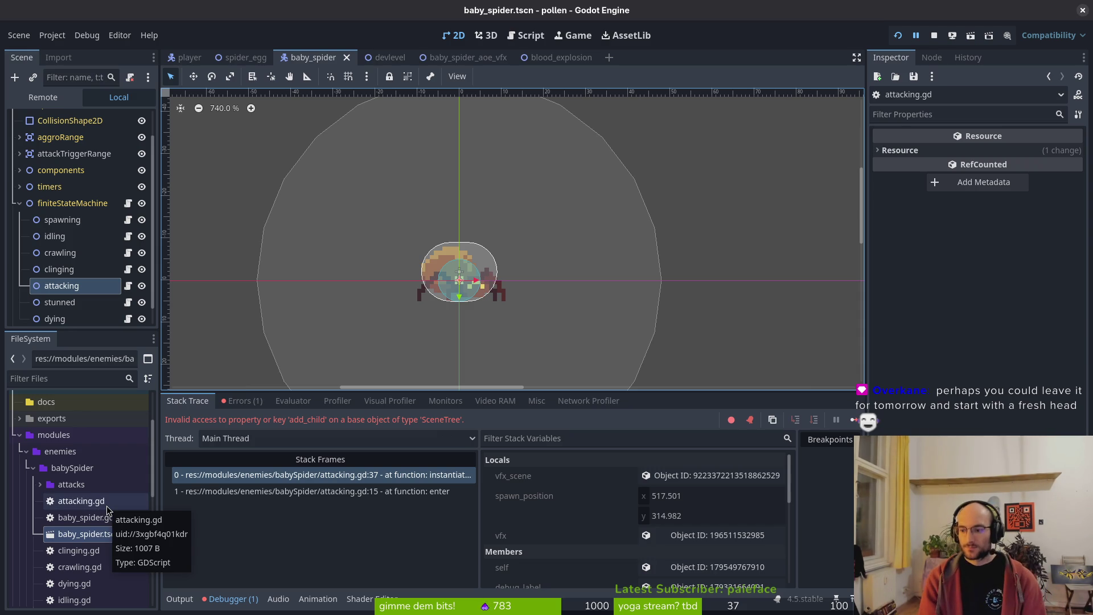
# - Stop the game and yank dying.gd's current_scene add_child line for reference
pyautogui.click(935, 36)
pyautogui.hotkey('alt', 'Tab')
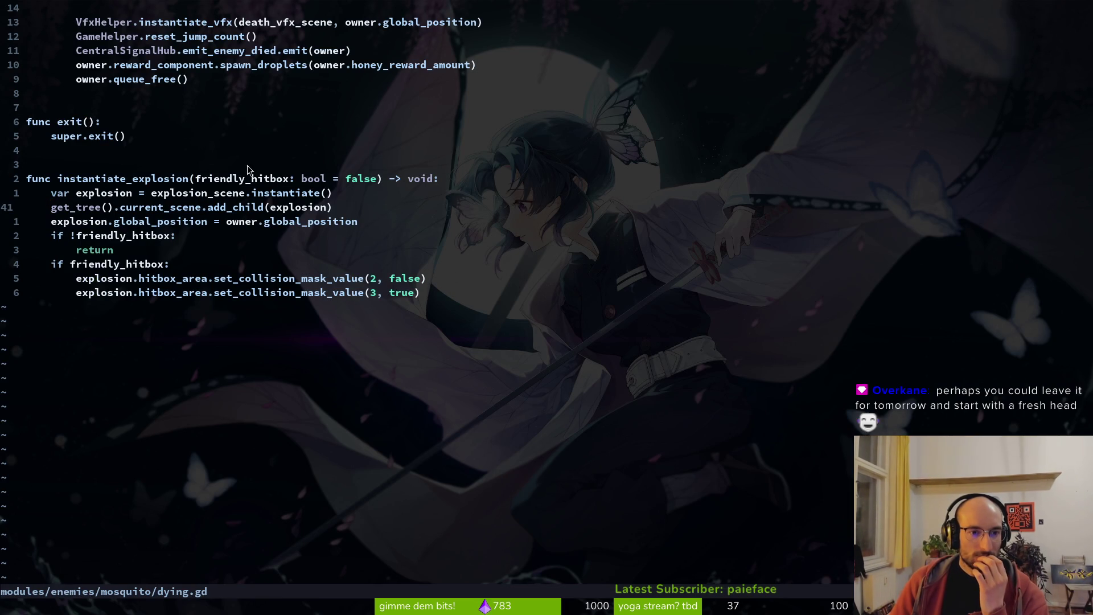
pyautogui.hotkey('ctrl', '6')
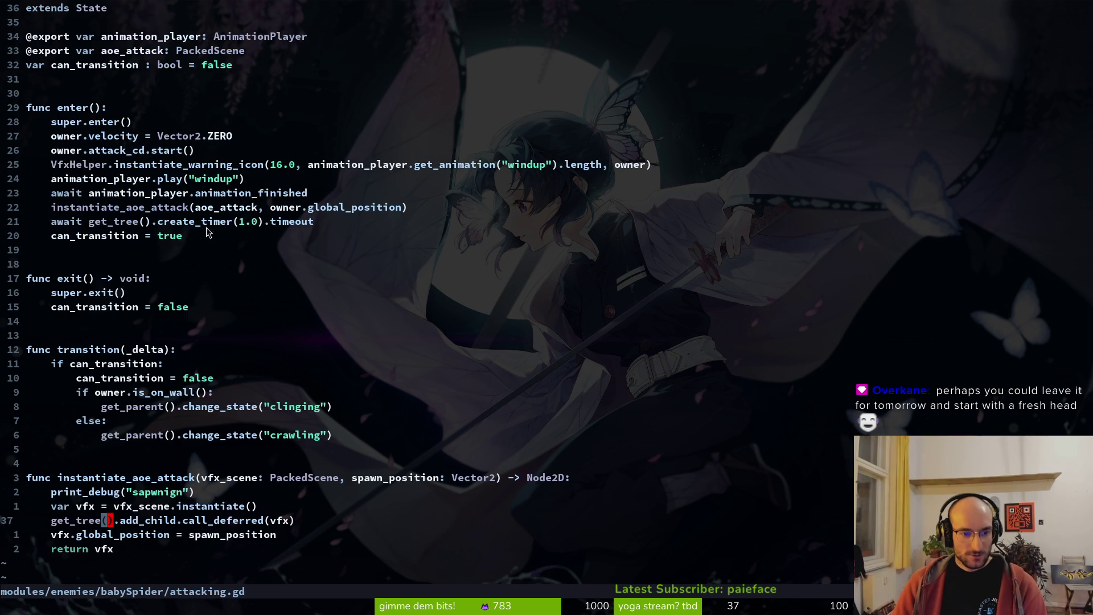
pyautogui.hotkey('ctrl', '6')
pyautogui.scroll(-2, 123, 342)
pyautogui.hotkey('shift', 'v')
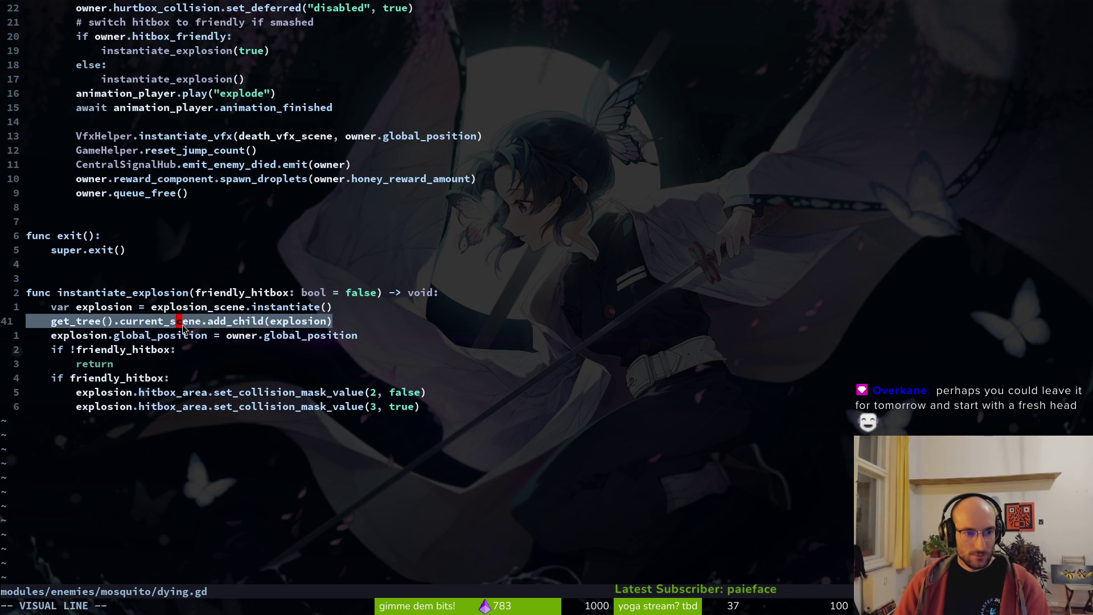
pyautogui.press('y')
pyautogui.hotkey('ctrl', '6')
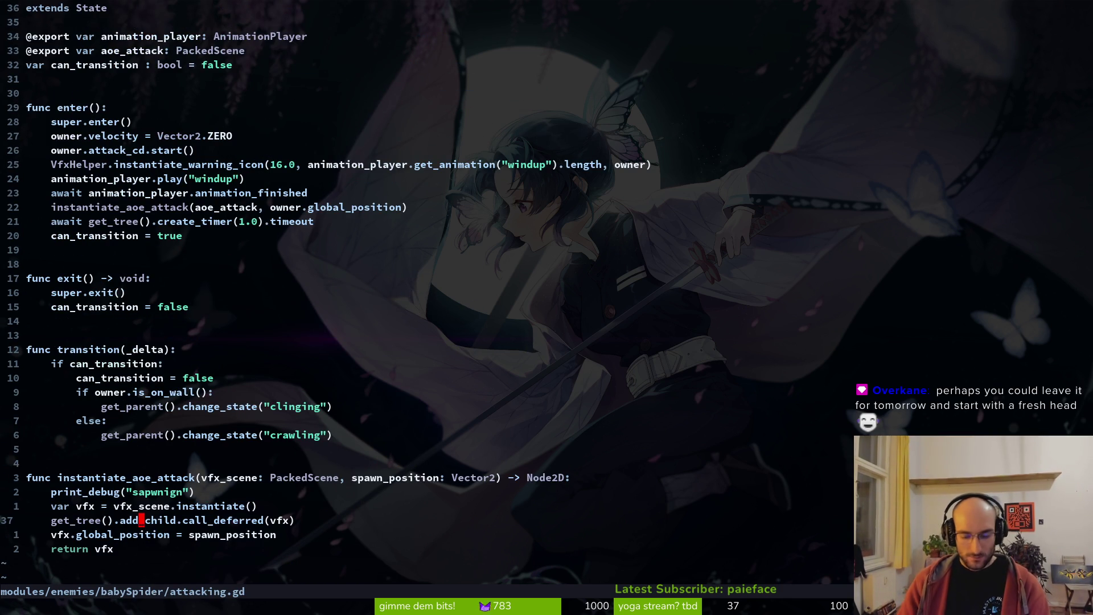
# - Insert current_scene and add_child into attacking.gd line 37, rechecking dying.gd's version
pyautogui.write('ciwcurrent_scene')
pyautogui.press('Escape')
pyautogui.write(':w')
pyautogui.press('Return')
pyautogui.write('aadd_chi')
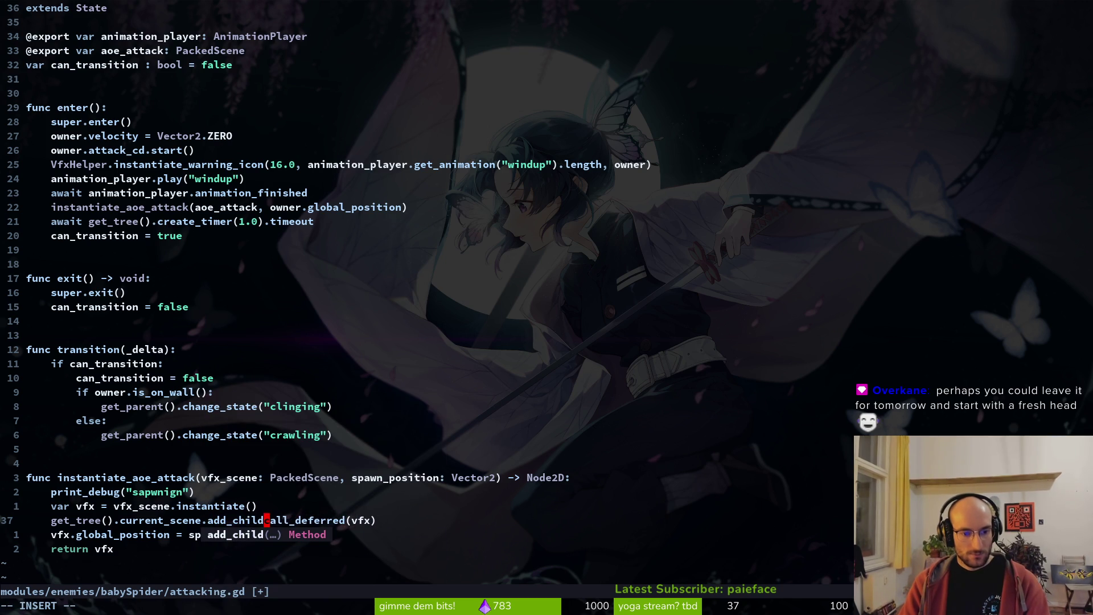
pyautogui.write(').')
pyautogui.press('Escape')
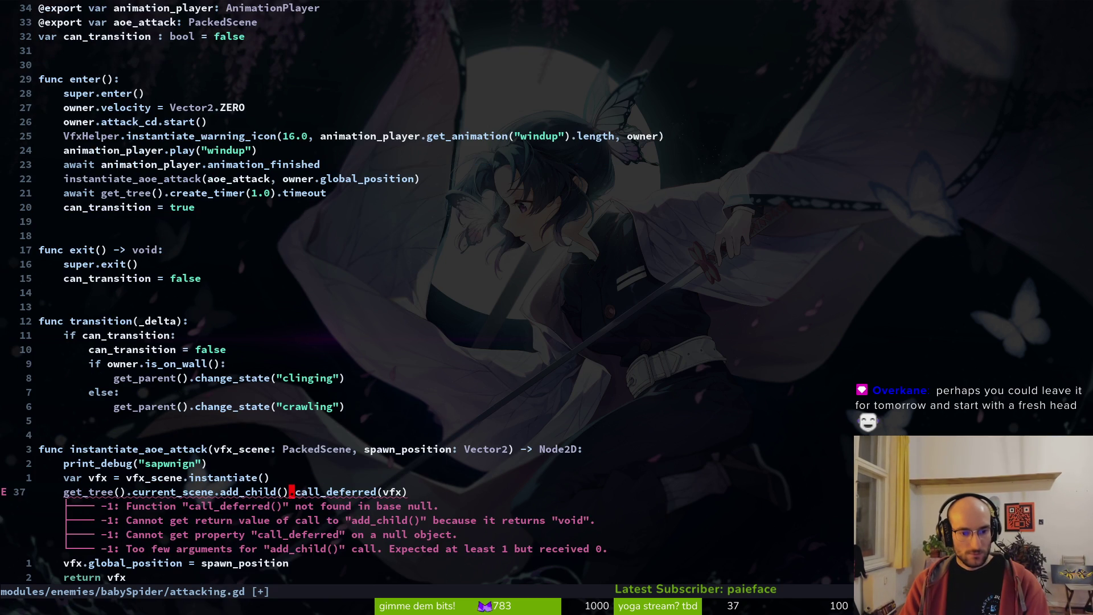
pyautogui.write(':w')
pyautogui.press('Return')
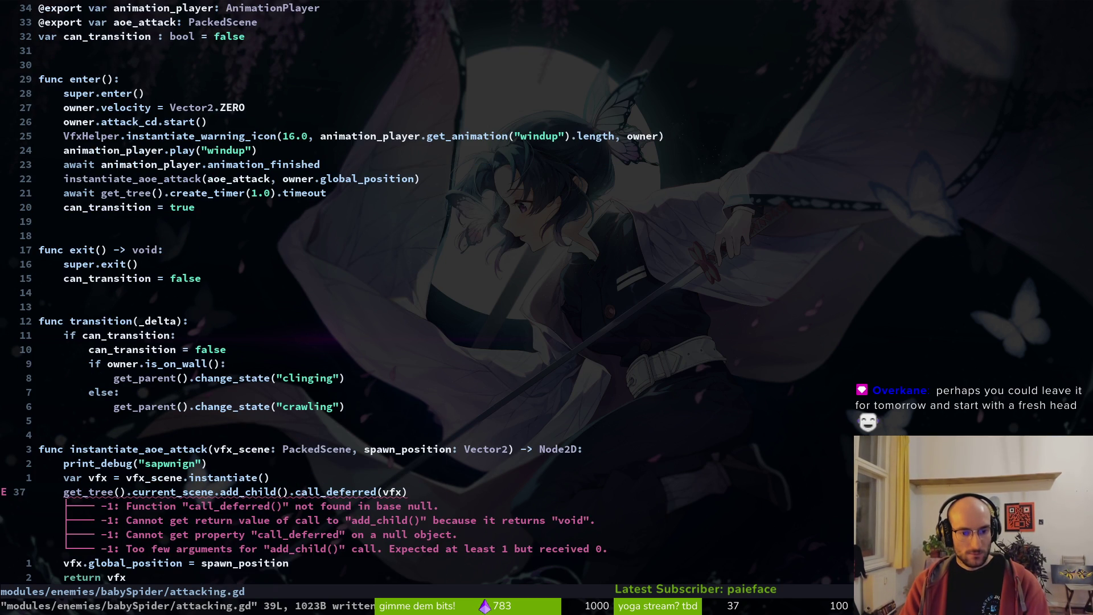
pyautogui.hotkey('ctrl', 'o')
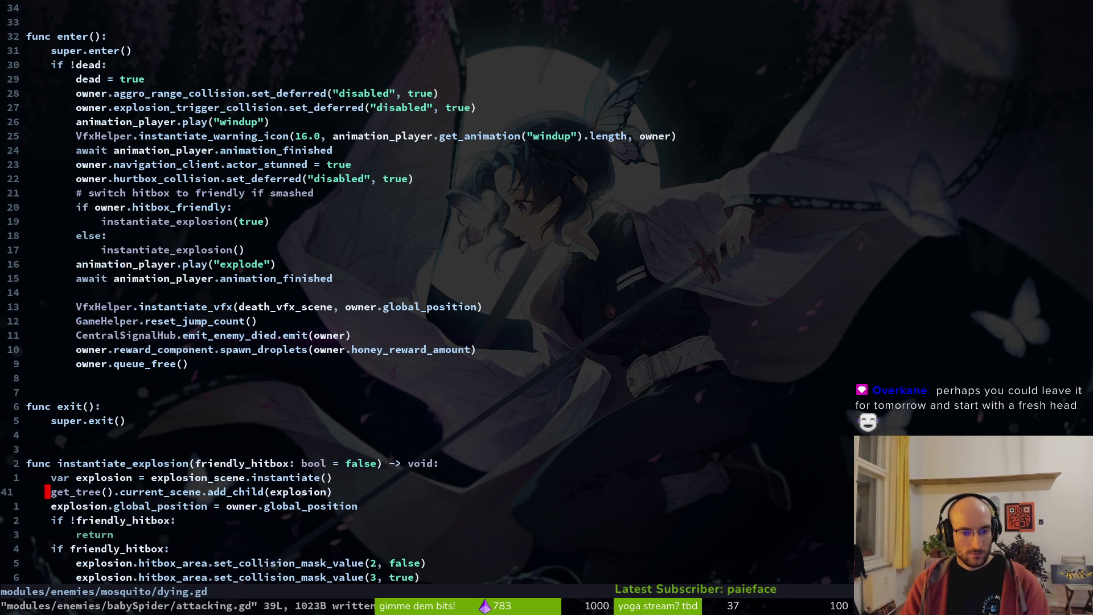
pyautogui.hotkey('ctrl', 'i')
# - Finish line 37 as get_tree().current_scene.add_child(vfx), save with :w, and launch the game
pyautogui.write('ild(vfx')
pyautogui.press('Escape')
pyautogui.press('w')
pyautogui.press('w')
pyautogui.press('c')
pyautogui.press('w')
pyautogui.press('Return')
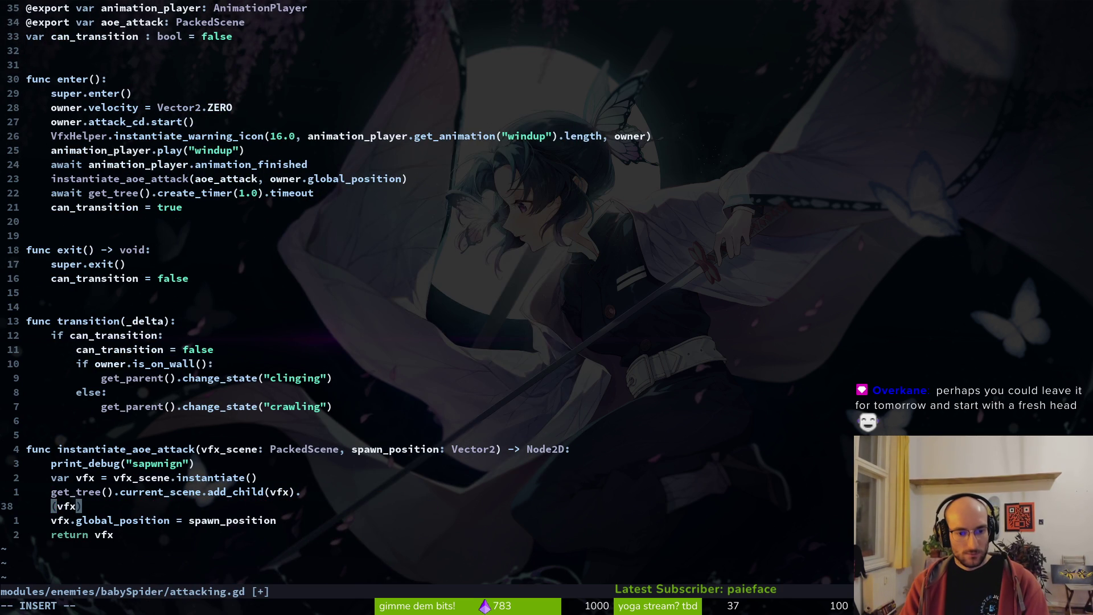
pyautogui.press('BackSpace')
pyautogui.press('BackSpace')
pyautogui.press('BackSpace')
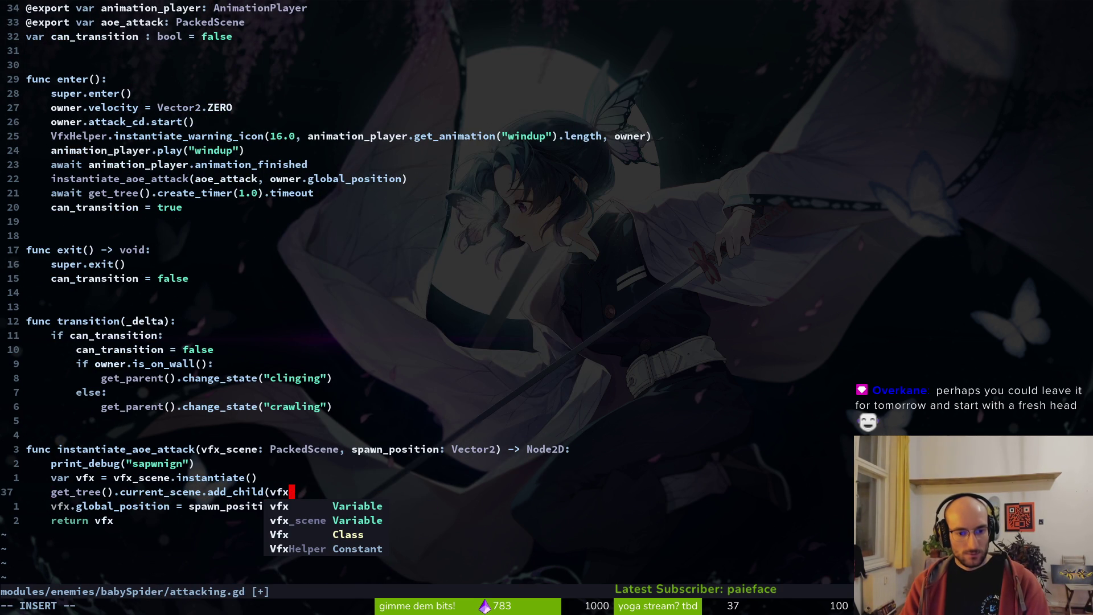
pyautogui.write(')')
pyautogui.press('Escape')
pyautogui.write(':w')
pyautogui.press('Return')
pyautogui.hotkey('alt', 'Tab')
pyautogui.press('F5')
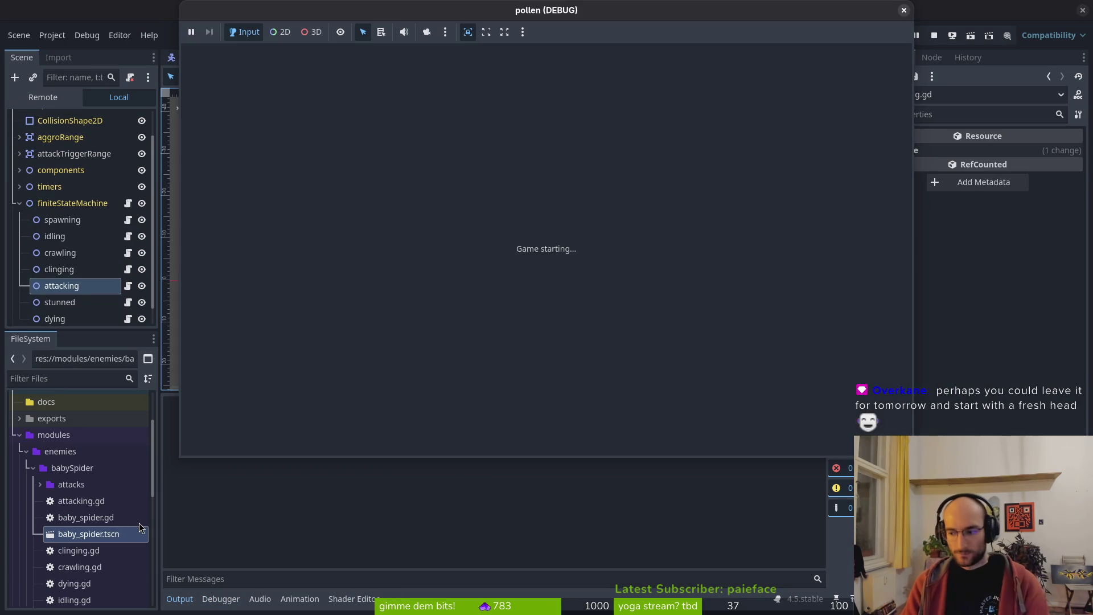
# - Start from the main menu, jump the bee right onto the platform and back left, then stop with F8
pyautogui.press('Return')
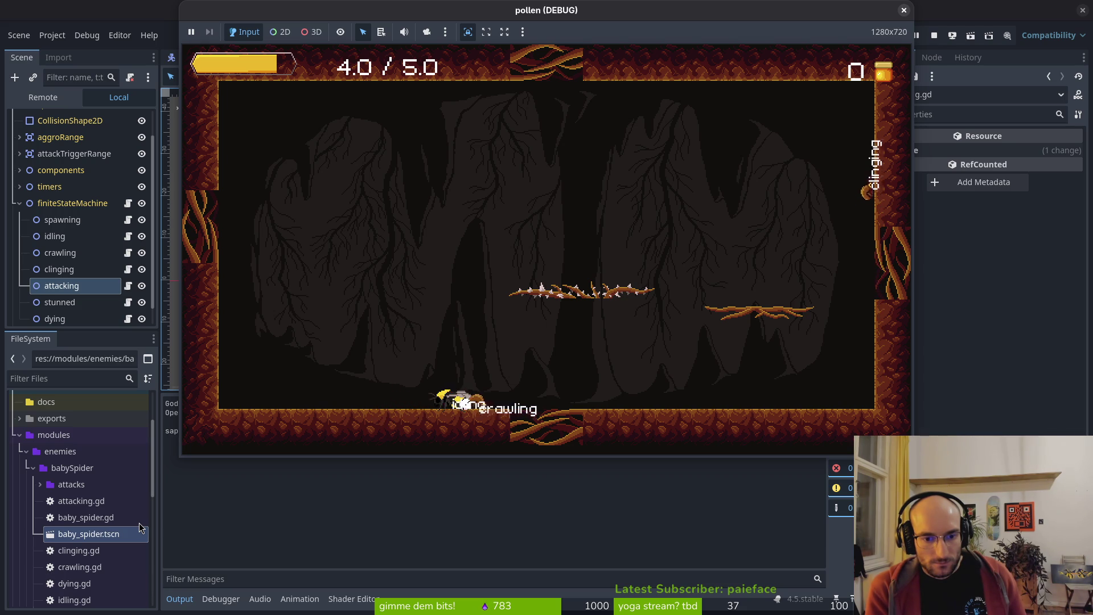
pyautogui.press('space')
pyautogui.press('Right')
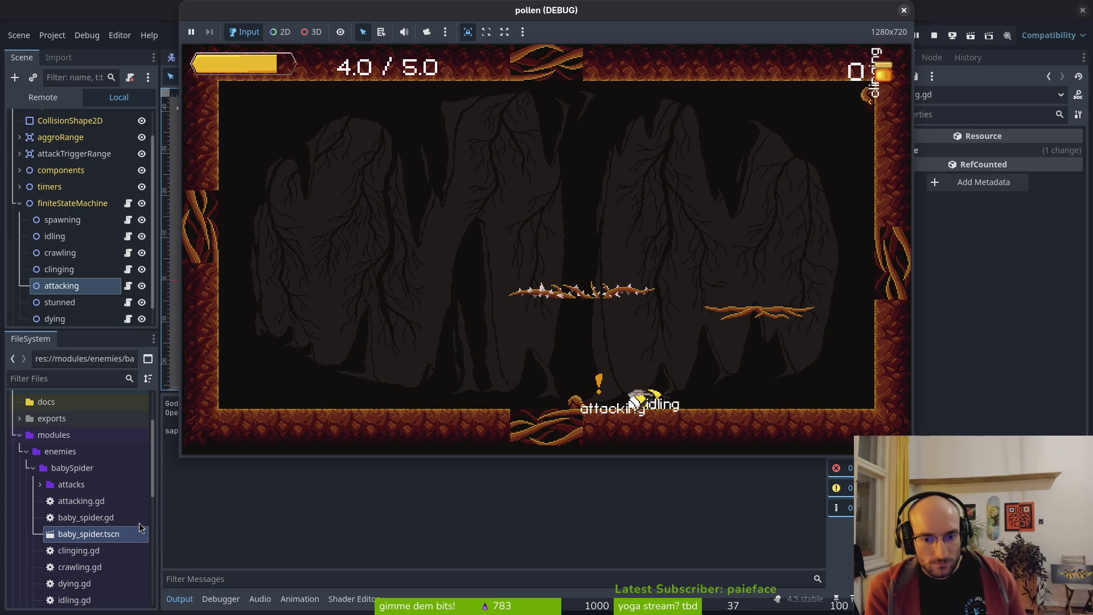
pyautogui.press('space')
pyautogui.press('Right')
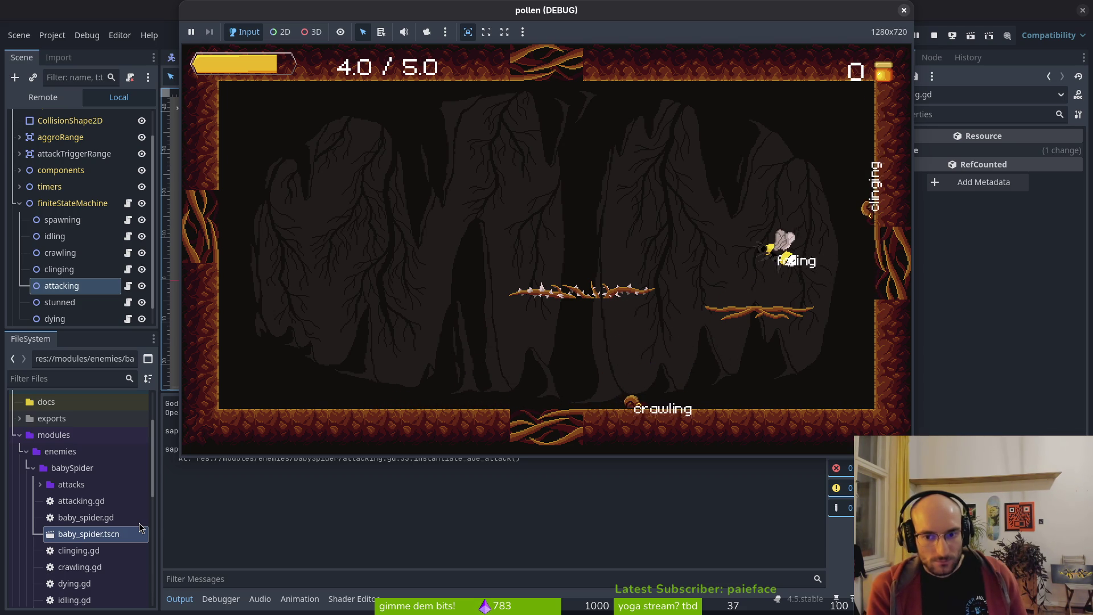
pyautogui.press('Left')
pyautogui.press('F8')
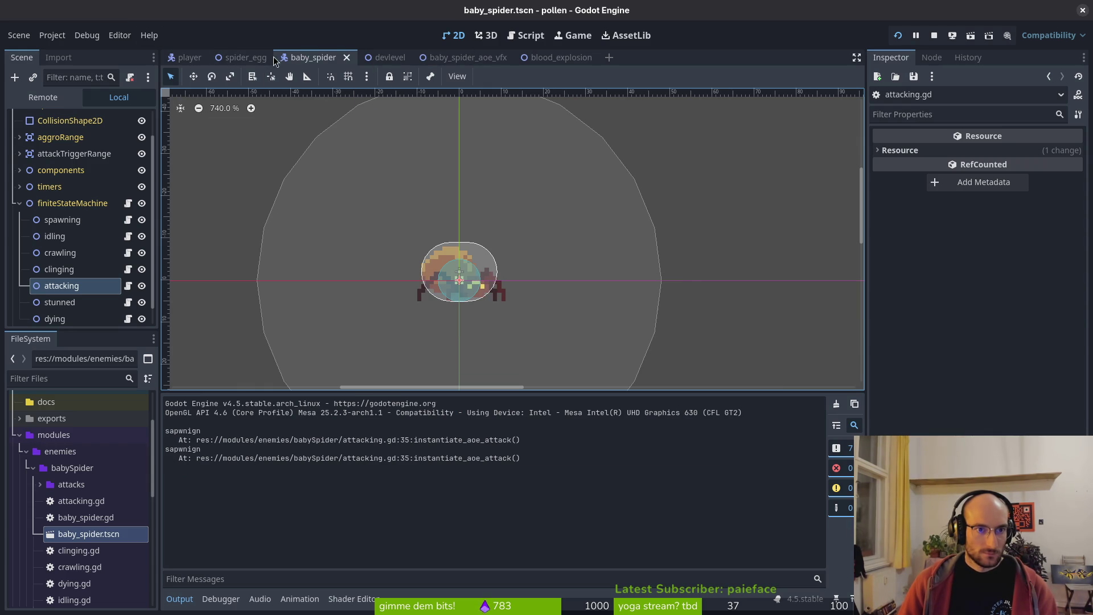
# - Save the baby_spider scene and select the CollisionShape2D under attackTriggerRange
pyautogui.click(20, 203)
pyautogui.hotkey('ctrl', 's')
pyautogui.click(59, 188)
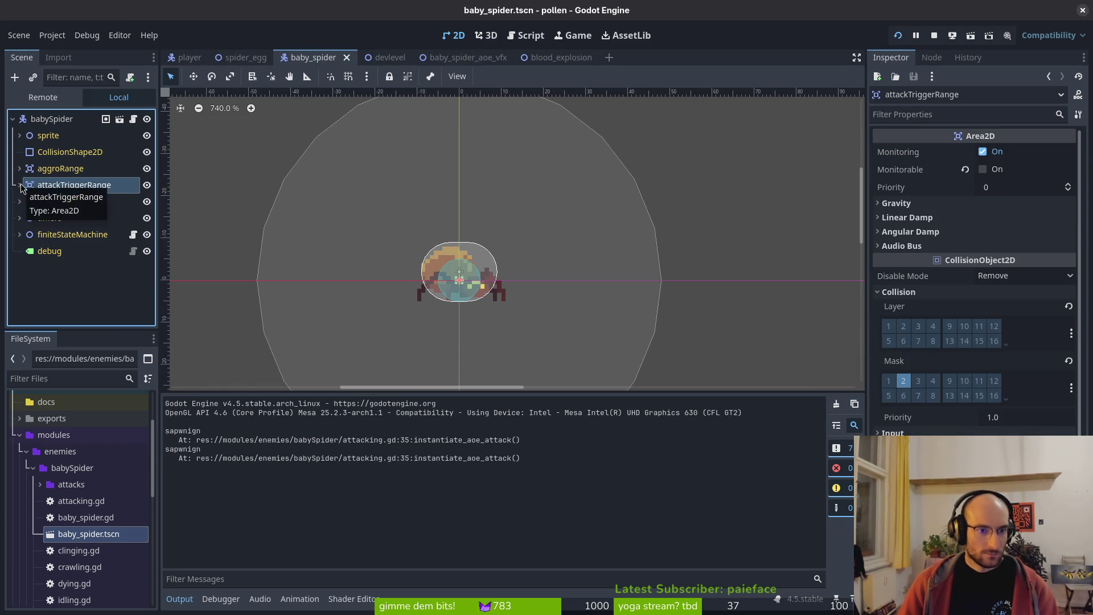
pyautogui.scroll(-3, 313, 244)
pyautogui.click(20, 185)
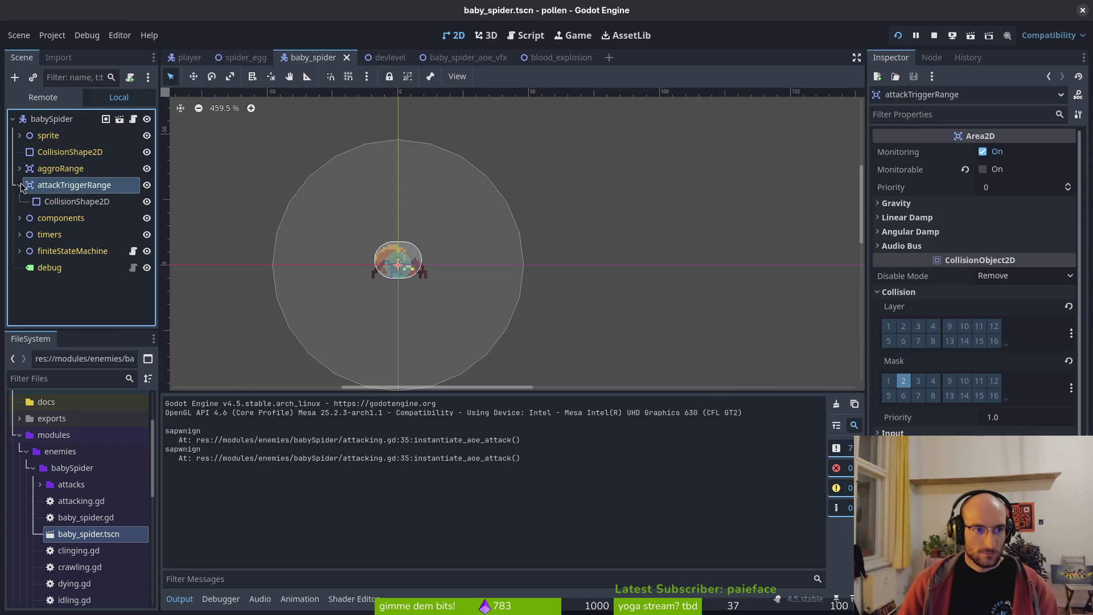
pyautogui.click(77, 201)
# - Set the CircleShape2D Radius to 16 px, save the scene, and relaunch the game
pyautogui.click(1028, 151)
pyautogui.click(1031, 171)
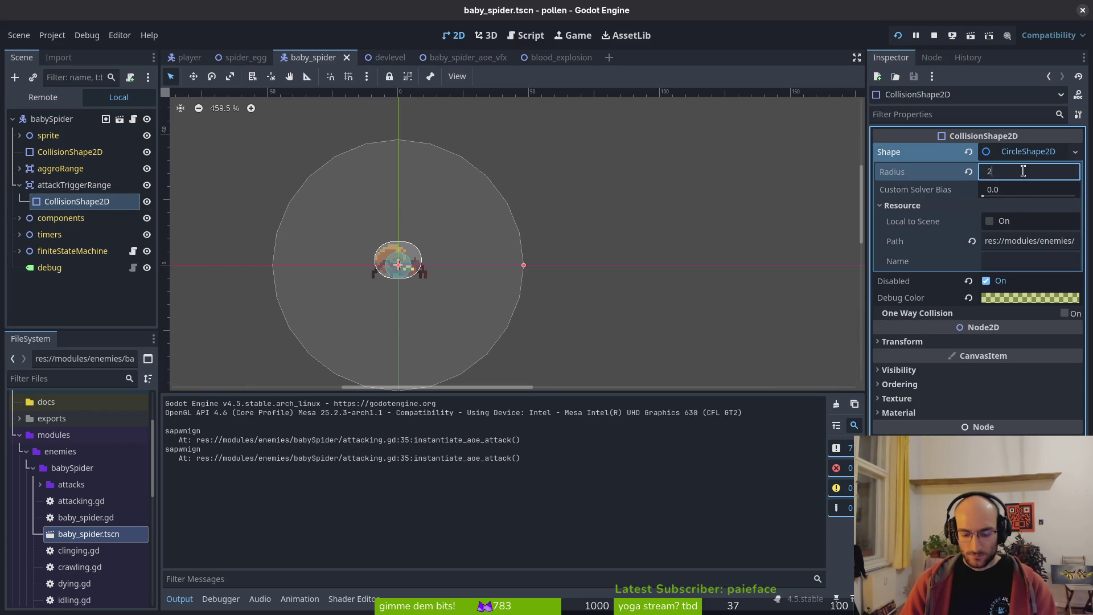
pyautogui.write('4')
pyautogui.press('Return')
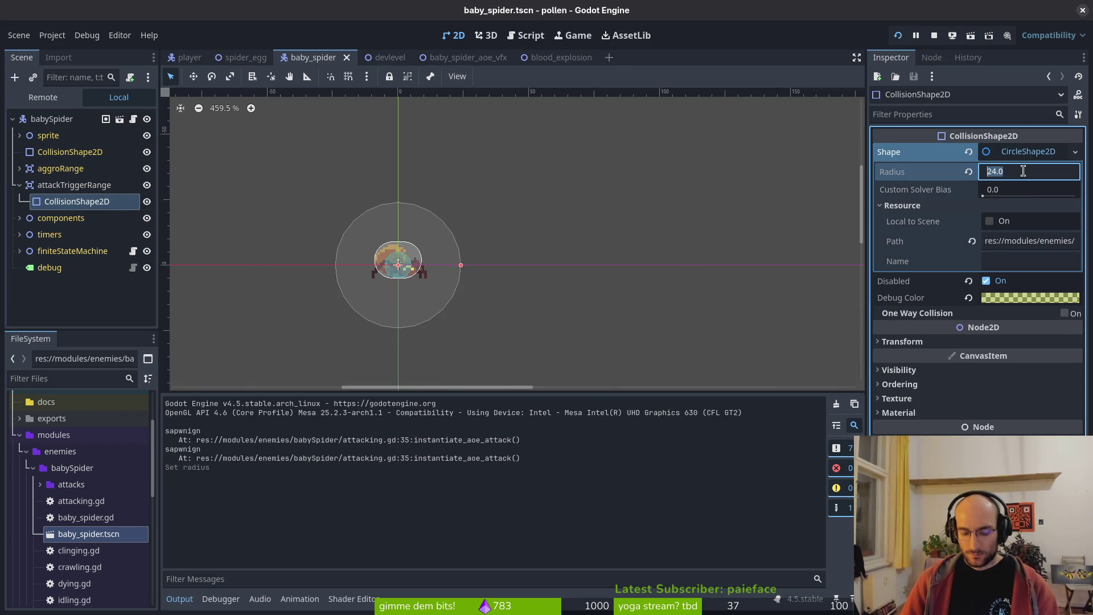
pyautogui.write('6')
pyautogui.press('Return')
pyautogui.hotkey('ctrl', 's')
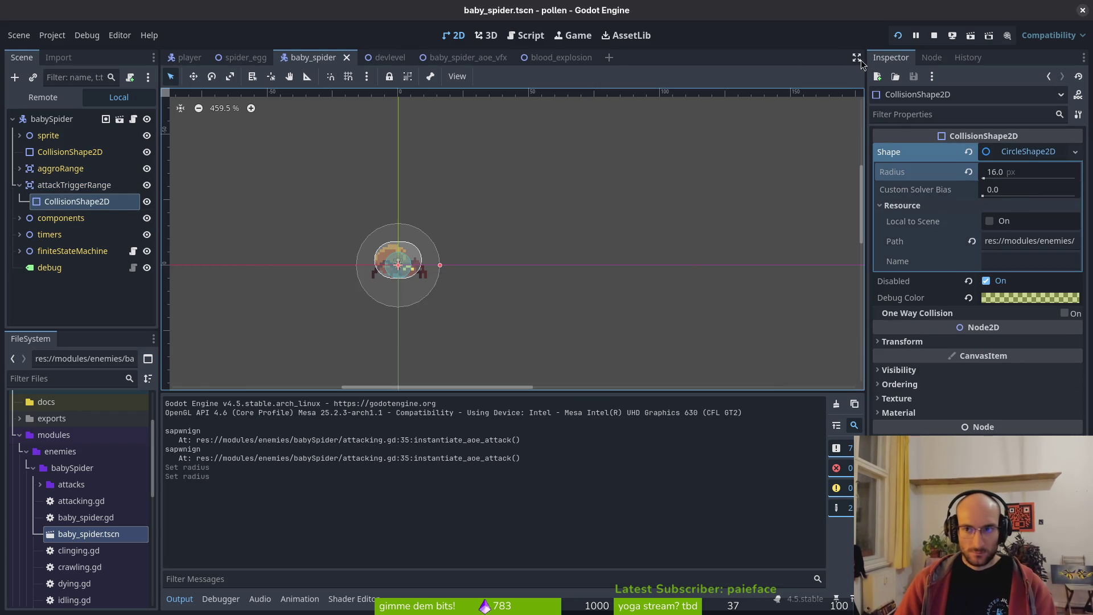
pyautogui.click(894, 38)
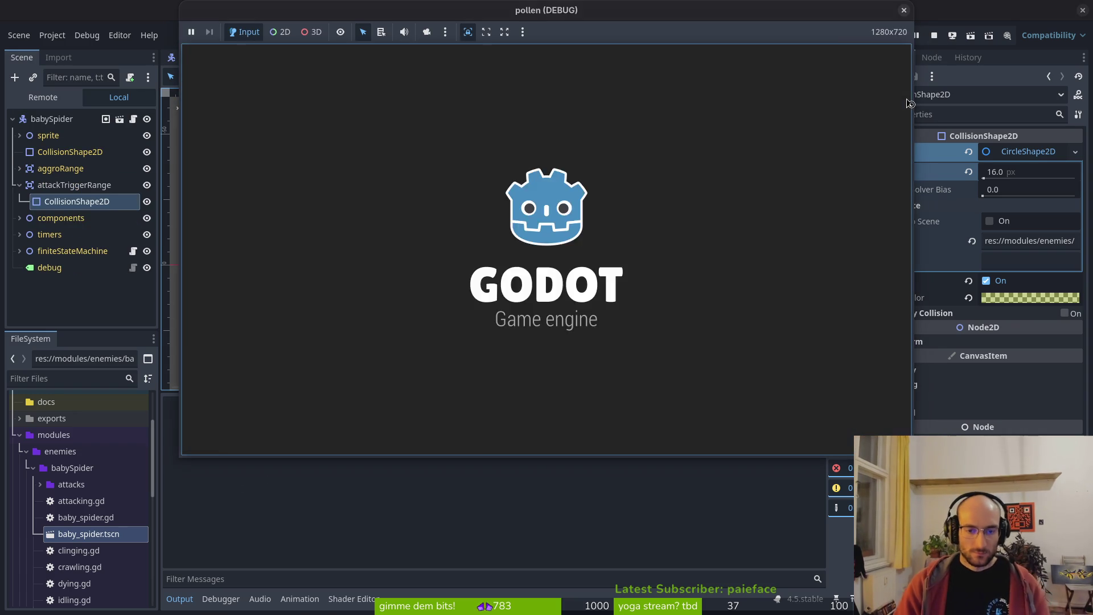
# - Playtest the spiders' 16 px attack range from the game menu, then stop with F8 and return to Neovim
pyautogui.press('Return')
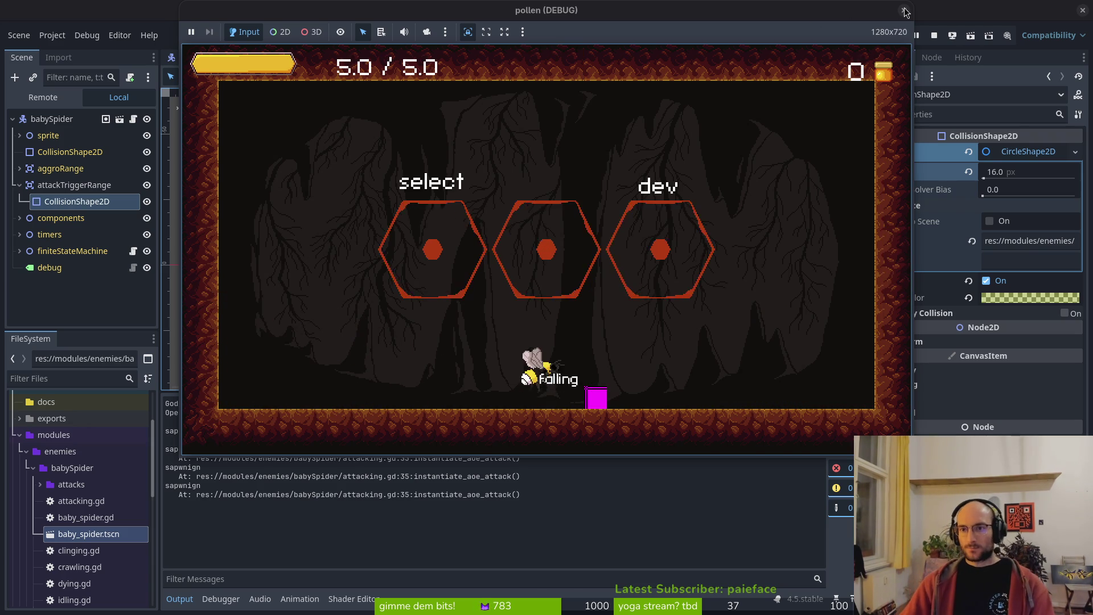
pyautogui.press('F8')
pyautogui.press('super+1')
# - Quit Vim and review the attacking.gd diff in tig's status view
pyautogui.write(':q')
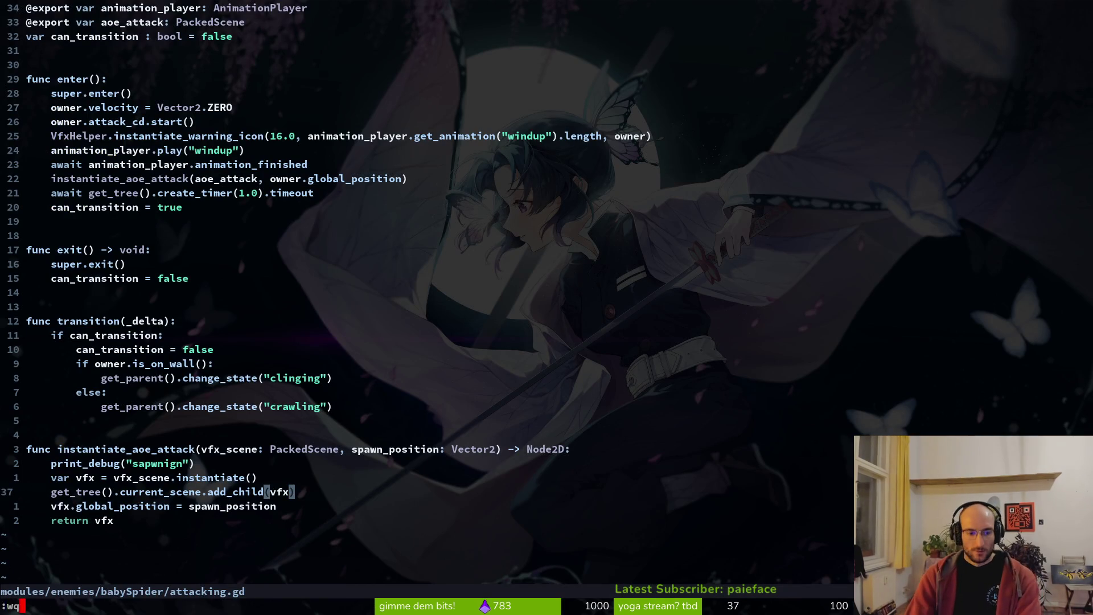
pyautogui.press('Return')
pyautogui.write('sg')
pyautogui.press('Return')
pyautogui.press('s')
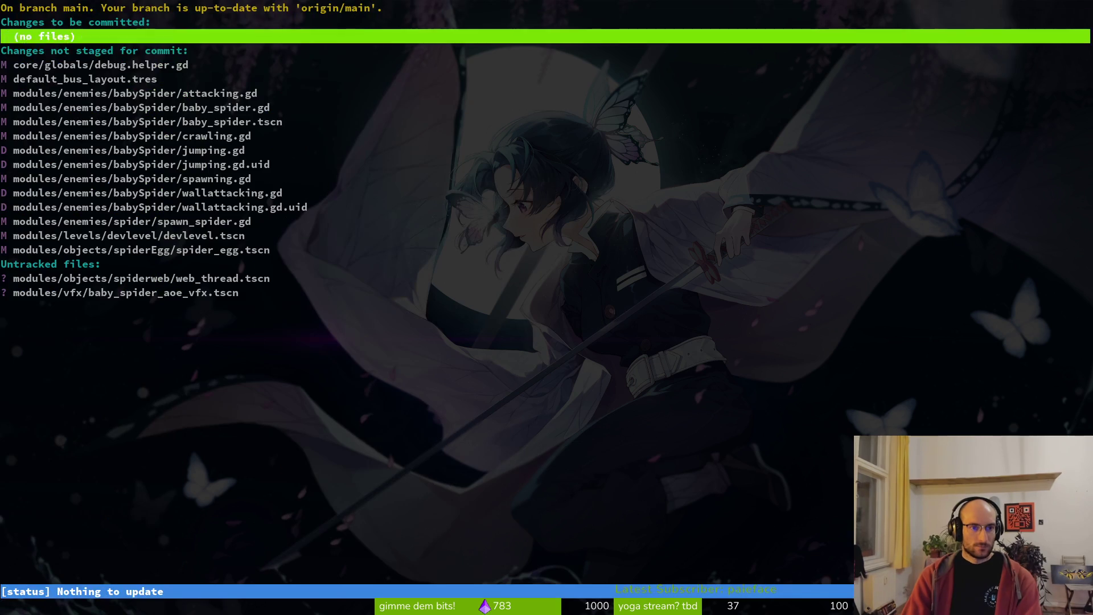
pyautogui.press('Down')
pyautogui.press('Down')
pyautogui.press('Return')
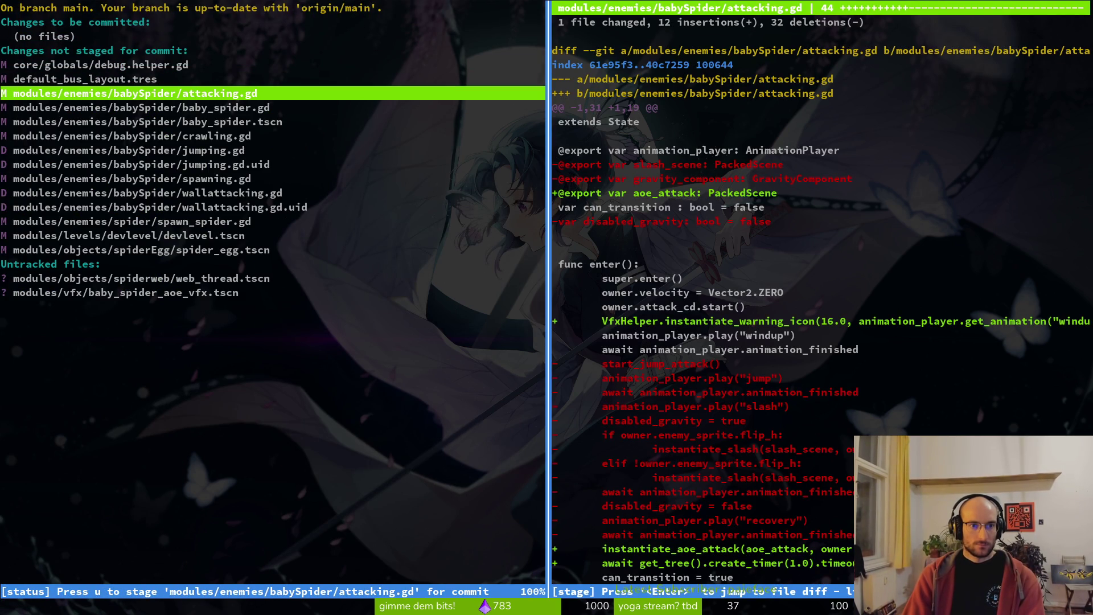
# - Quit tig and relaunch Neovim from the shell
pyautogui.press('q')
pyautogui.press('q')
pyautogui.write('vim')
pyautogui.press('Return')
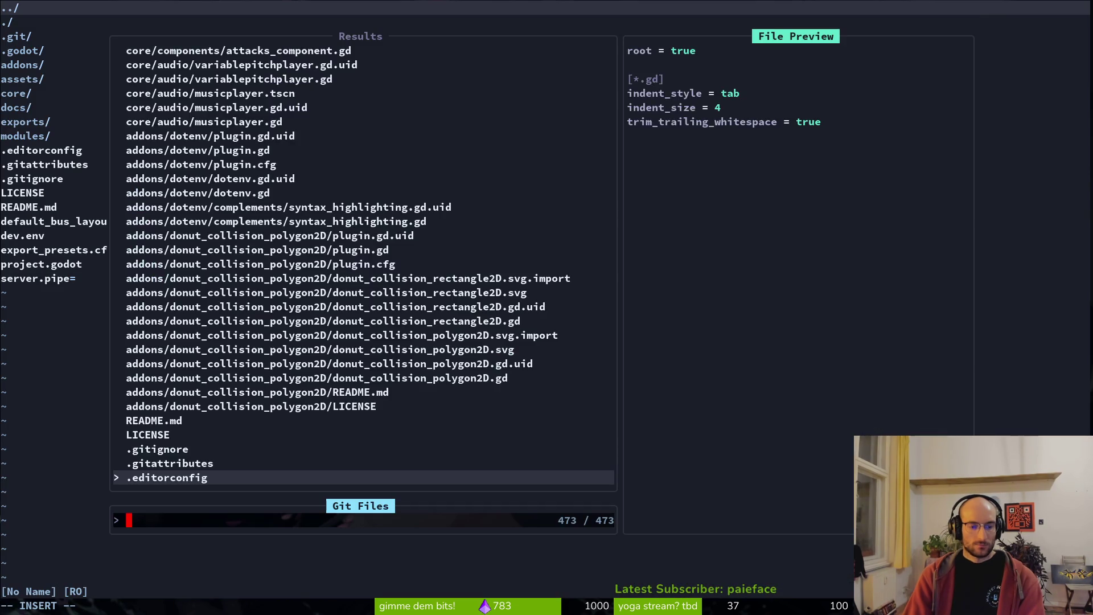
# - Open the babySpider attacking.gd and remove its stray print_debug line, saving the file
pyautogui.write('ba')
pyautogui.write('ttac')
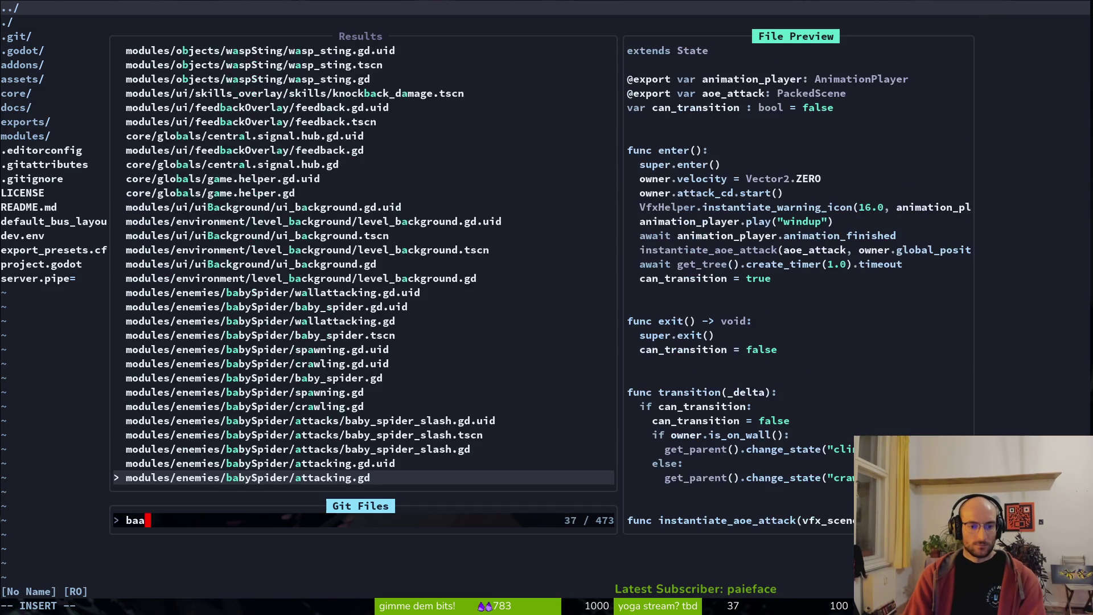
pyautogui.press('Return')
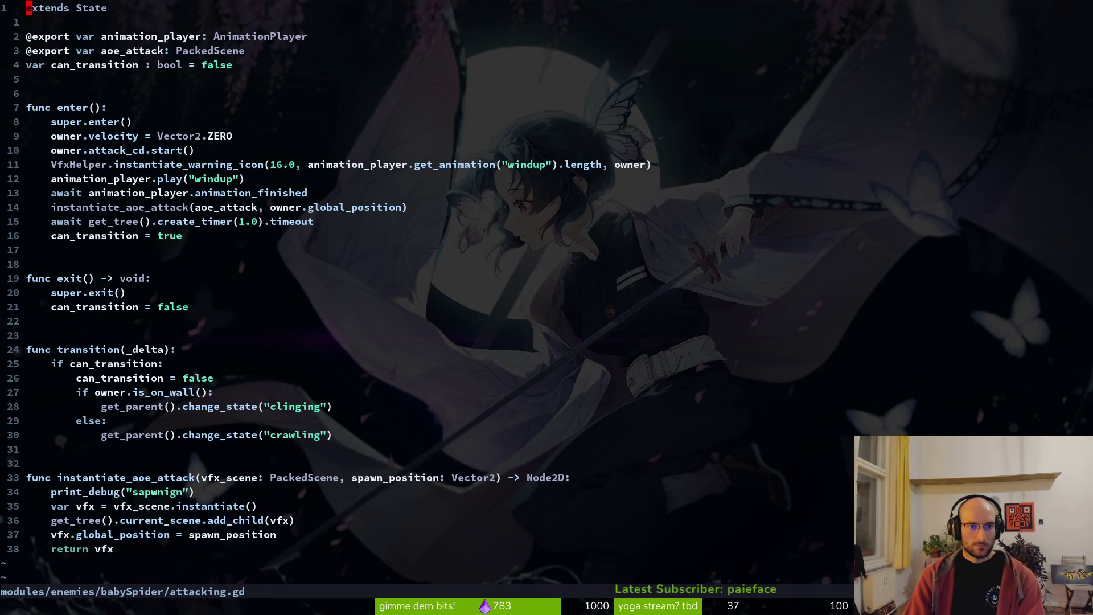
pyautogui.hotkey('ctrl', 'd')
pyautogui.hotkey('ctrl', 'd')
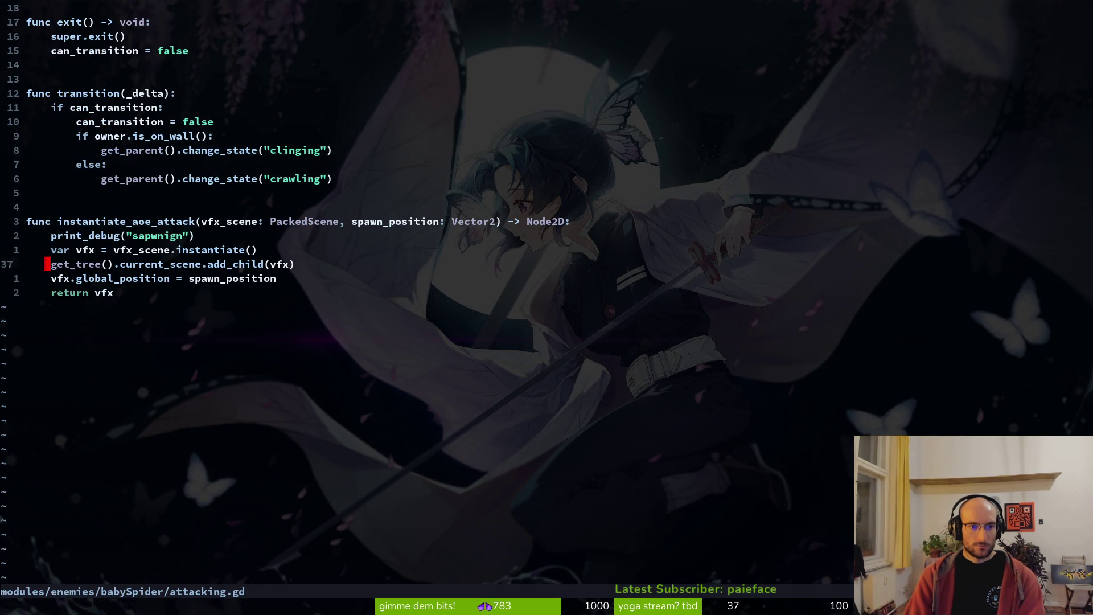
pyautogui.press('k')
pyautogui.press('k')
pyautogui.press('d')
pyautogui.press('d')
pyautogui.write(':w')
pyautogui.press('Return')
pyautogui.press('p')
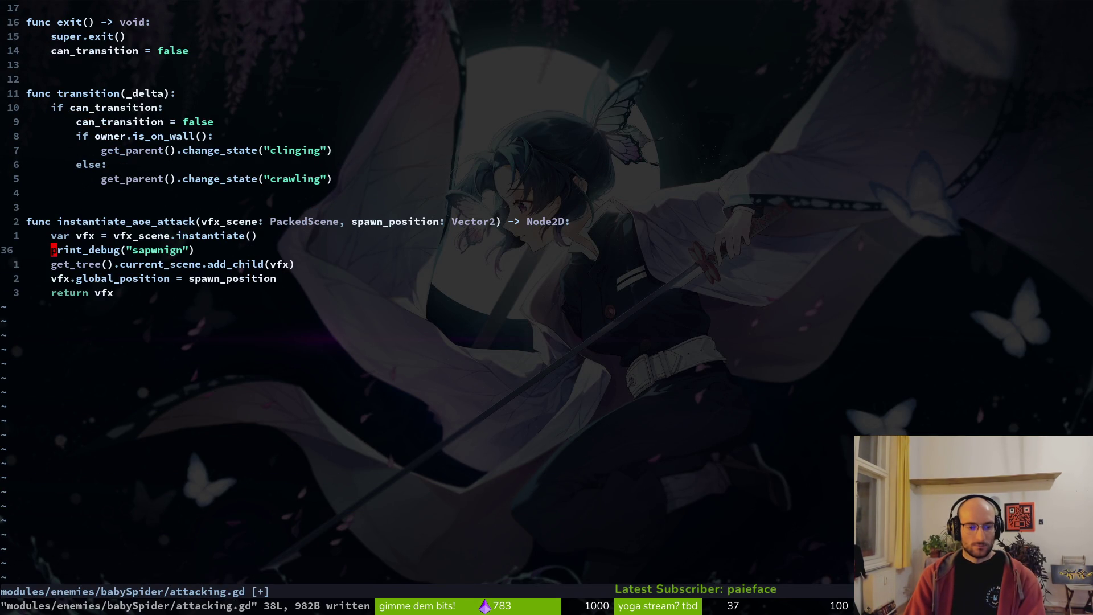
pyautogui.press('u')
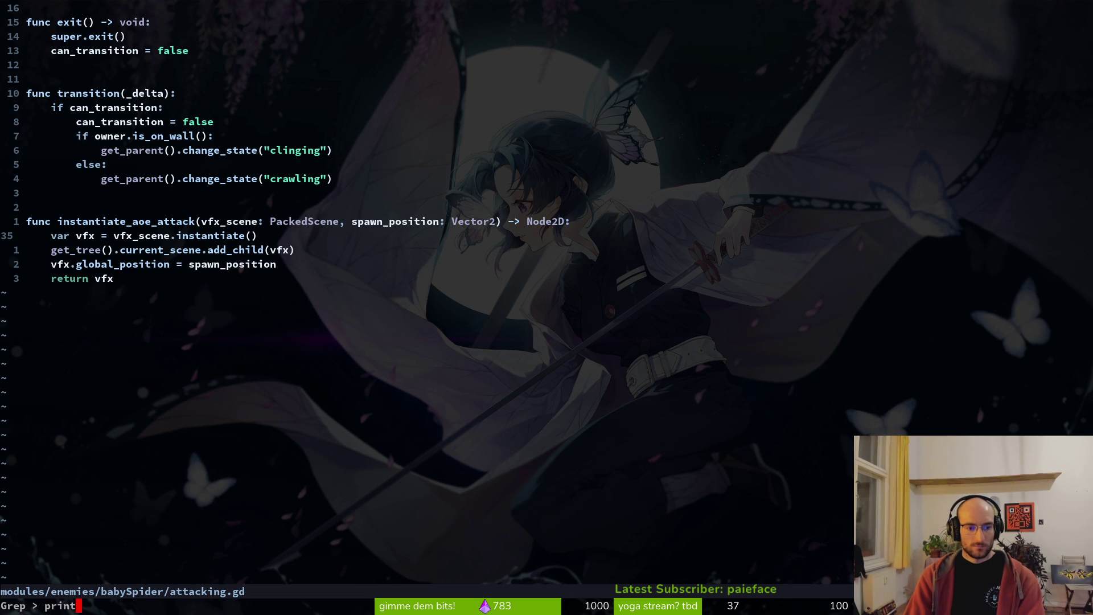
# - Search the project for 'print' and browse the matches, including dotenv.gd lines 48, 87 and 100
pyautogui.press('Return')
pyautogui.press('Up')
pyautogui.press('Up')
pyautogui.press('Up')
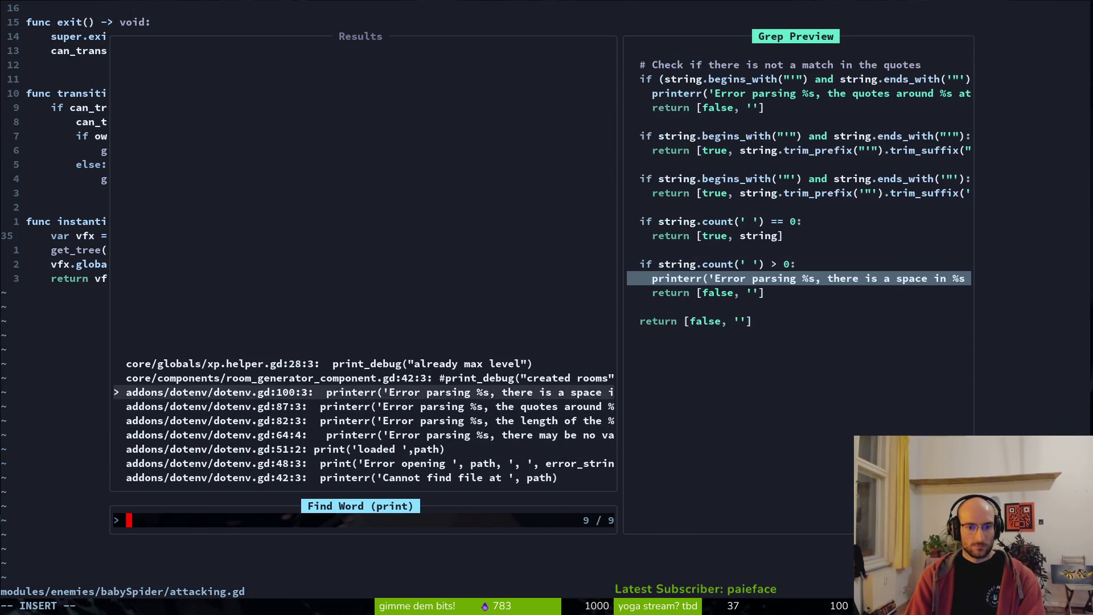
pyautogui.press('Up')
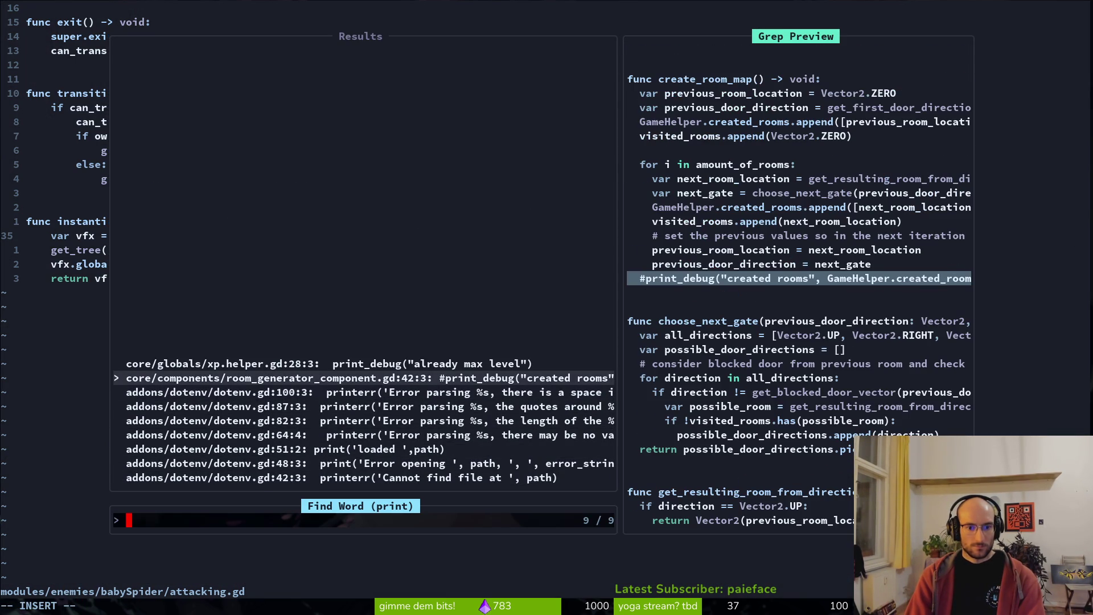
pyautogui.press('Down')
pyautogui.press('Return')
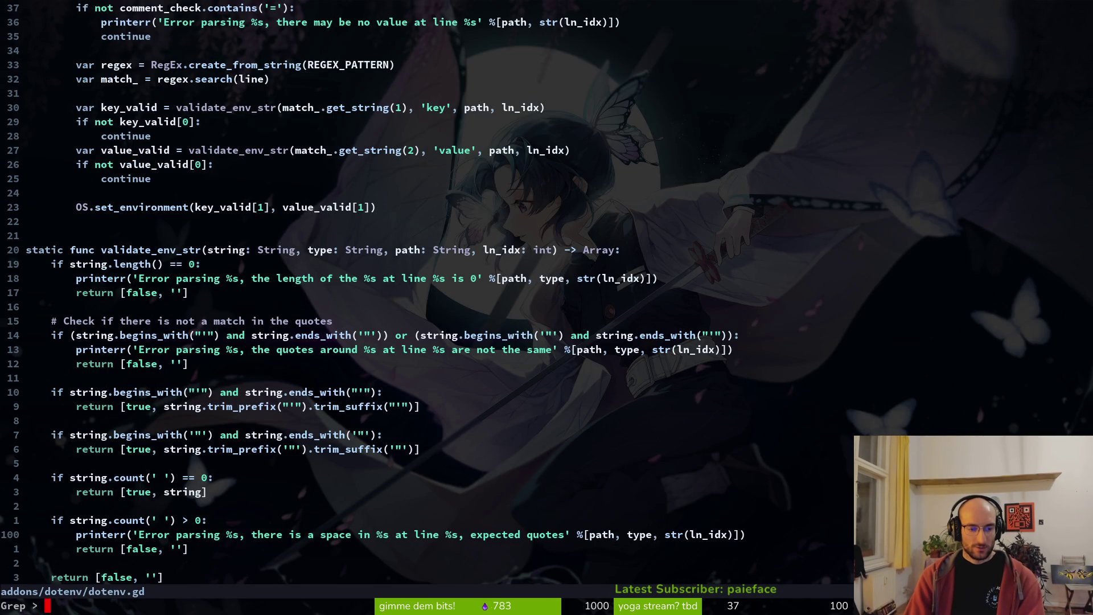
pyautogui.press('Return')
pyautogui.press('Up')
pyautogui.press('Up')
pyautogui.press('Up')
pyautogui.press('Down')
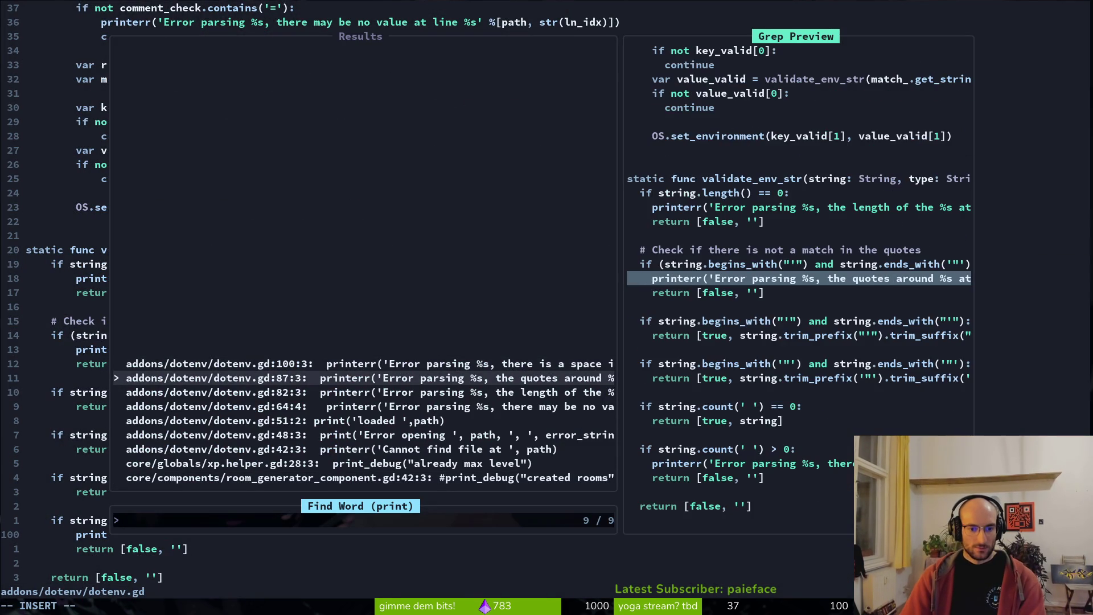
pyautogui.press('Down')
pyautogui.press('Down')
pyautogui.press('Down')
pyautogui.press('Down')
pyautogui.press('Down')
pyautogui.press('Down')
pyautogui.press('Down')
pyautogui.press('Up')
pyautogui.press('Up')
pyautogui.press('Up')
pyautogui.press('Up')
pyautogui.hotkey('ctrl', 'c')
pyautogui.hotkey('ctrl', 'c')
# - Save and quit Neovim with :wq and launch tig
pyautogui.write(':wq')
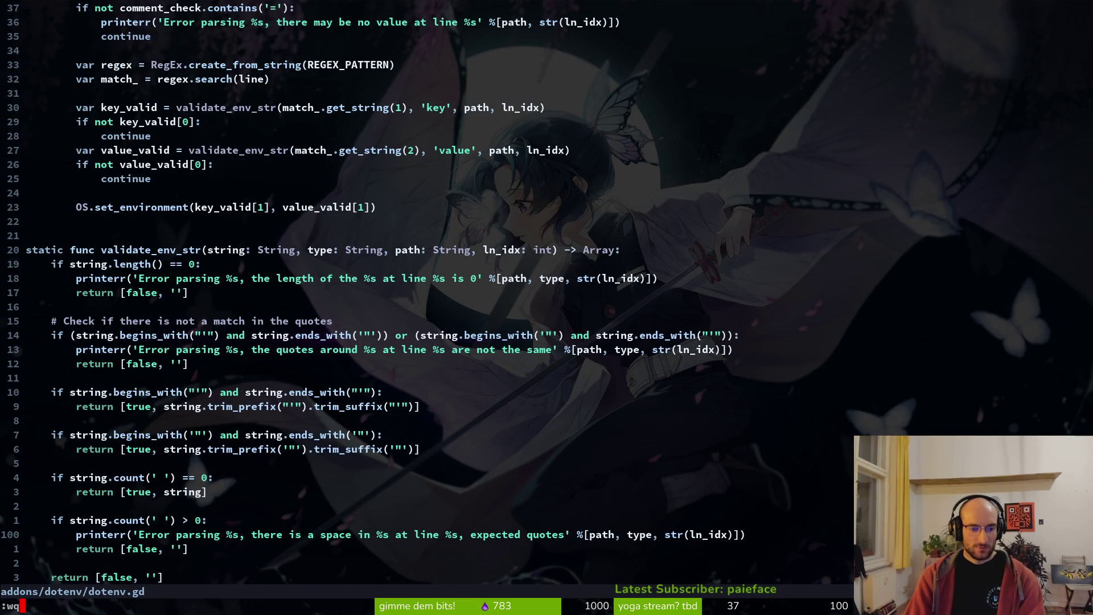
pyautogui.press('Return')
pyautogui.write('ig')
pyautogui.press('Return')
pyautogui.press('Down')
pyautogui.press('Down')
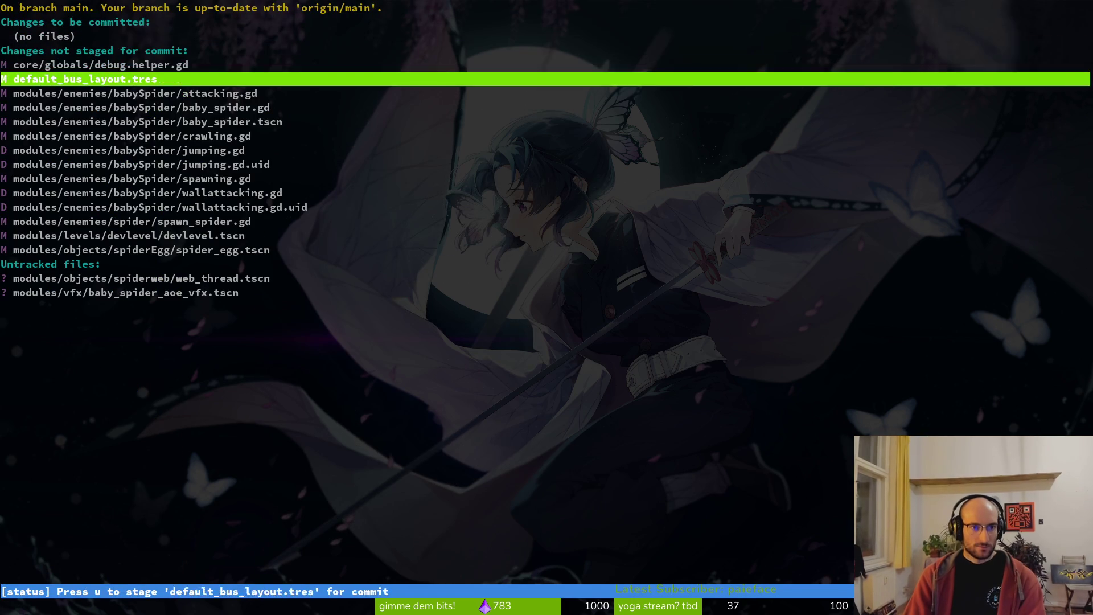
# - Stage attacking.gd, baby_spider.gd and baby_spider.tscn in tig, then exit tig
pyautogui.press('Down')
pyautogui.press('Return')
pyautogui.press('u')
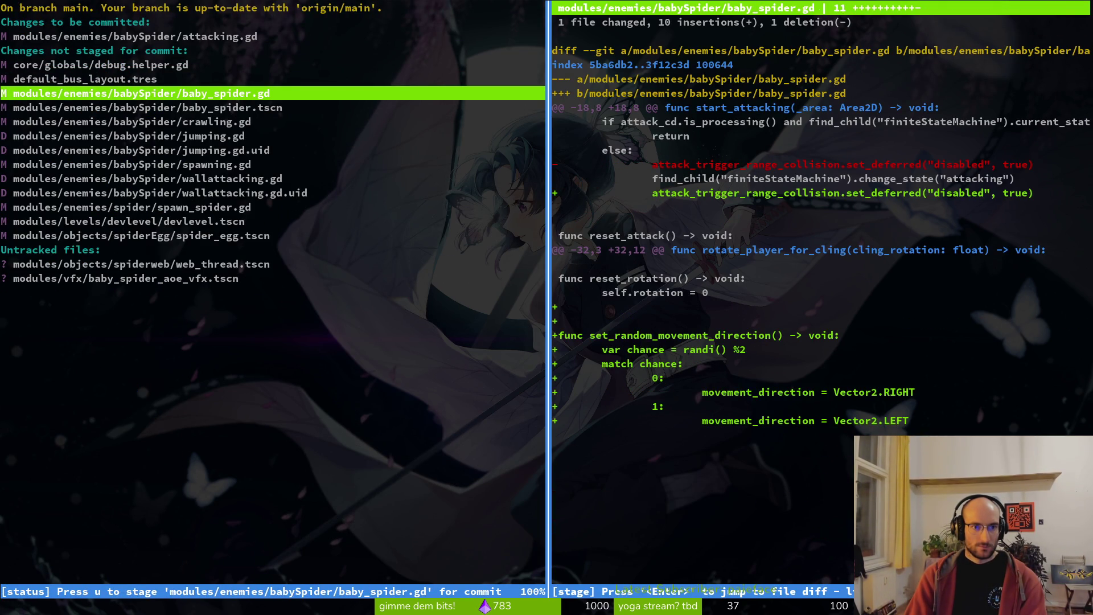
pyautogui.press('u')
pyautogui.press('Down')
pyautogui.press('u')
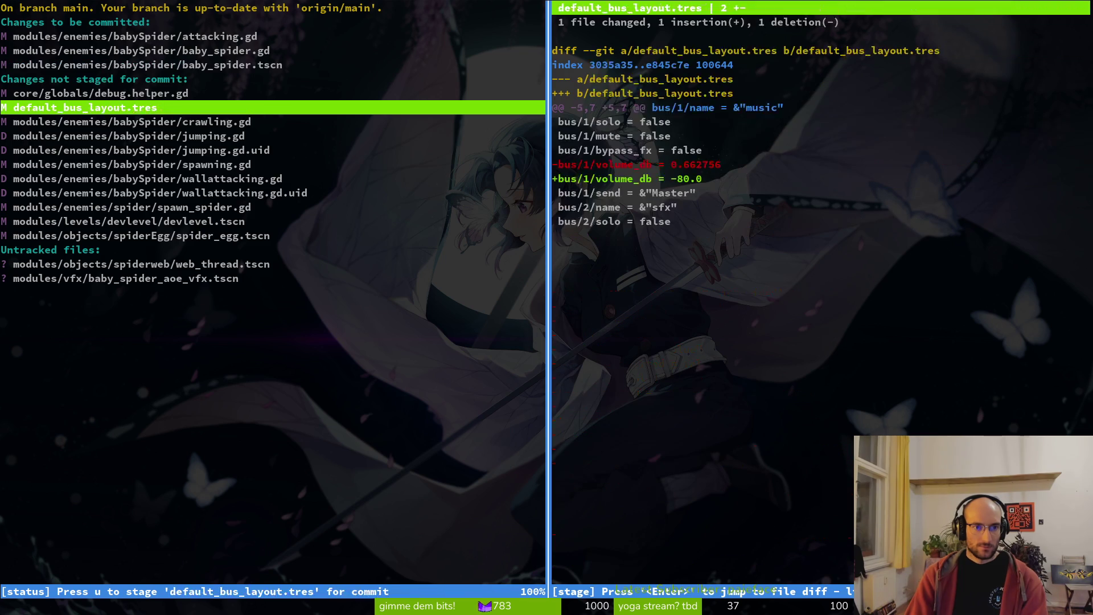
pyautogui.press('Down')
pyautogui.hotkey('ctrl', 'c')
# - Reopen vim in the project and open baby_spider.gd at its end
pyautogui.write('vimi')
pyautogui.press('Return')
pyautogui.press('Up')
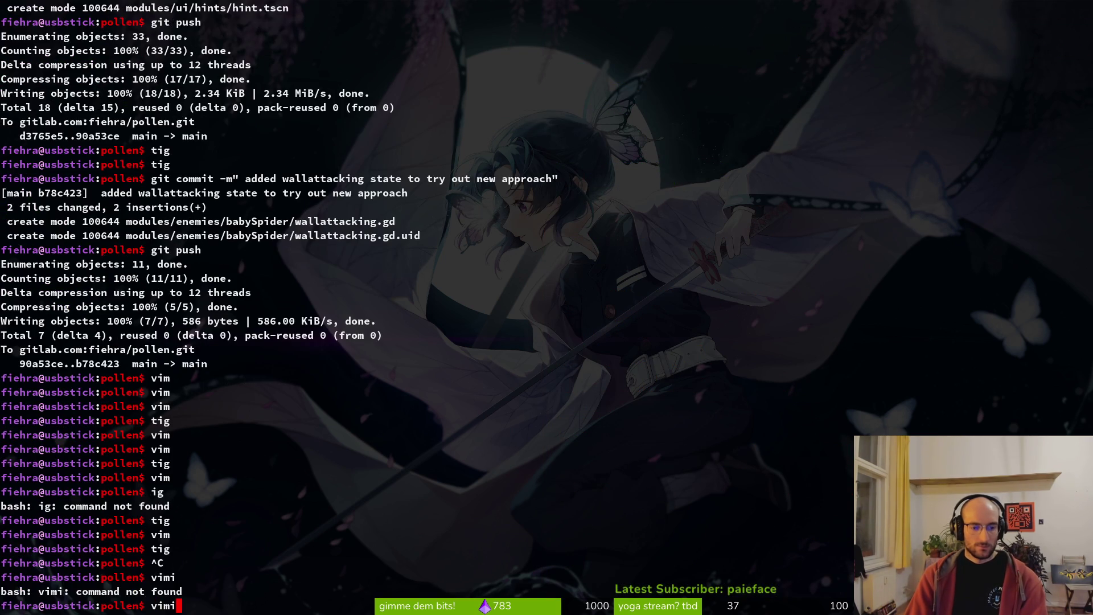
pyautogui.press('Return')
pyautogui.hotkey('ctrl', 'p')
pyautogui.write('babsp')
pyautogui.press('Return')
pyautogui.press('G')
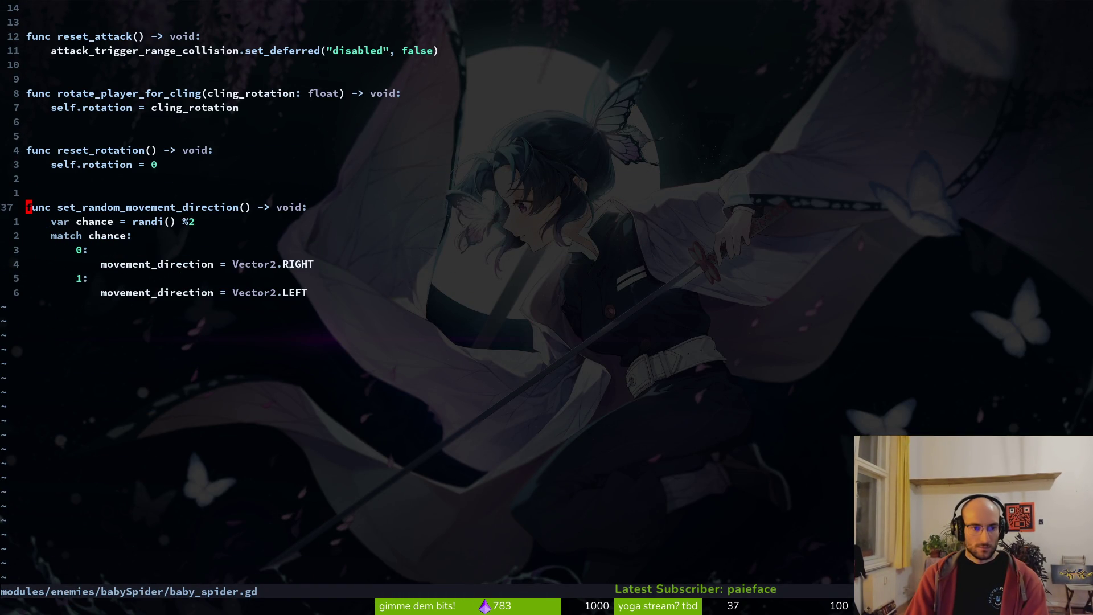
# - Comment out lines 37–40 of baby_spider.gd with #, then save and quit
pyautogui.press('e')
pyautogui.press('j')
pyautogui.press('j')
pyautogui.press('j')
pyautogui.hotkey('shift', 'i')
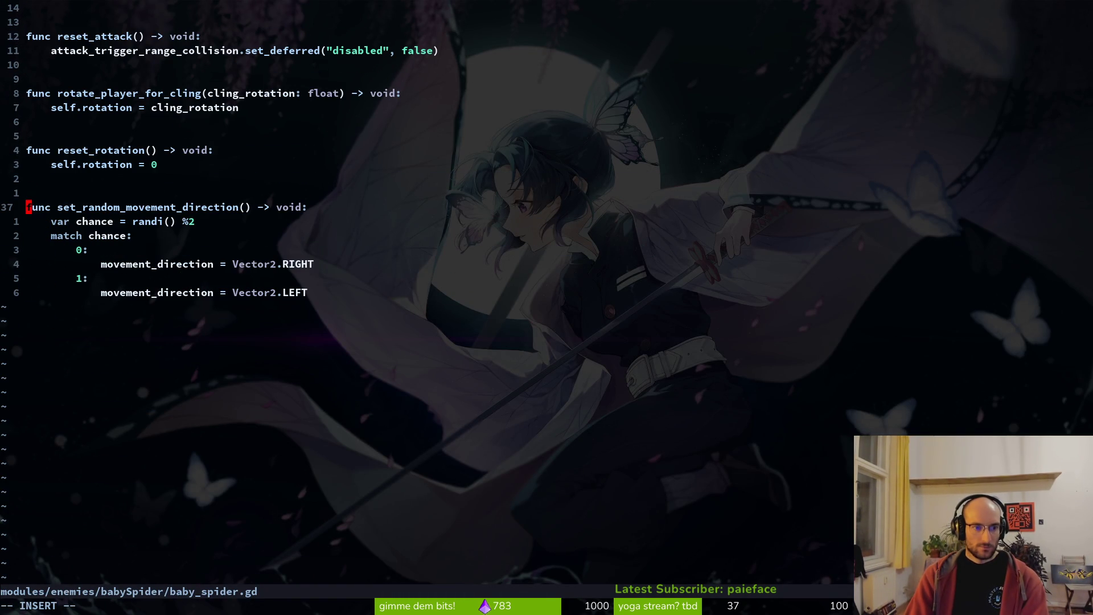
pyautogui.write('#')
pyautogui.press('Escape')
pyautogui.write(':wq')
pyautogui.press('Return')
# - In tig, stage the new baby_spider.gd change, crawling.gd and the jumping.gd deletion
pyautogui.write('ti')
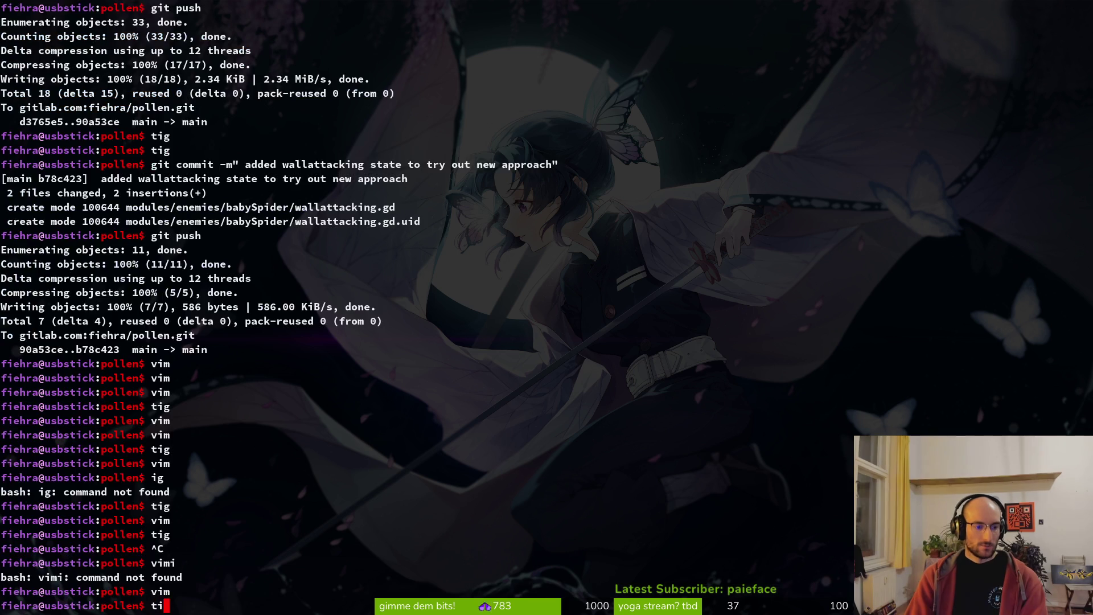
pyautogui.press('Return')
pyautogui.write('sj')
pyautogui.press('Down')
pyautogui.press('Down')
pyautogui.press('Down')
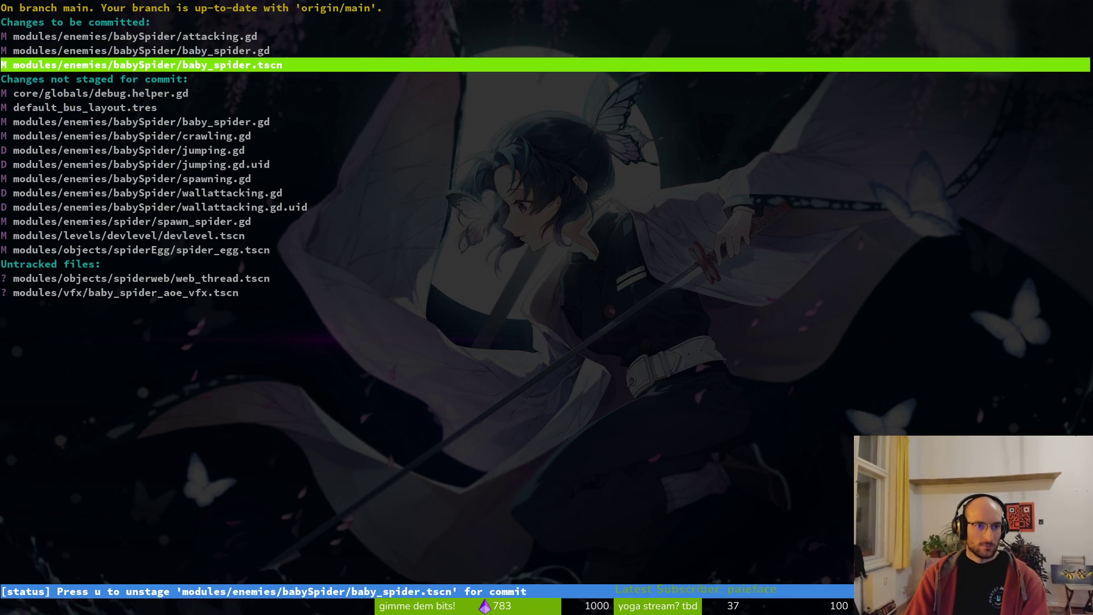
pyautogui.press('u')
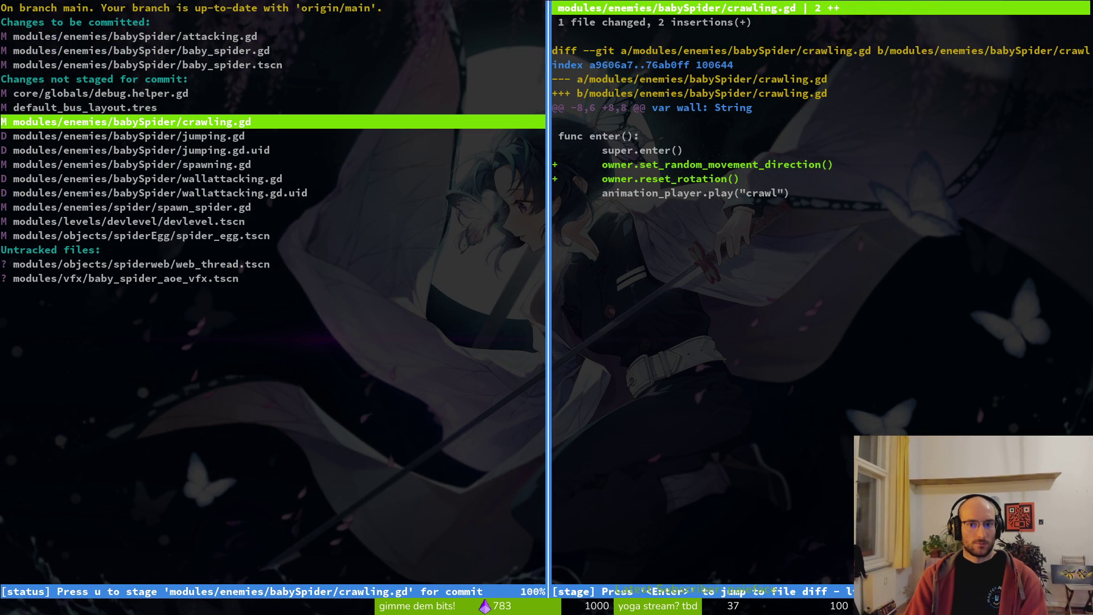
pyautogui.press('u')
pyautogui.press('Down')
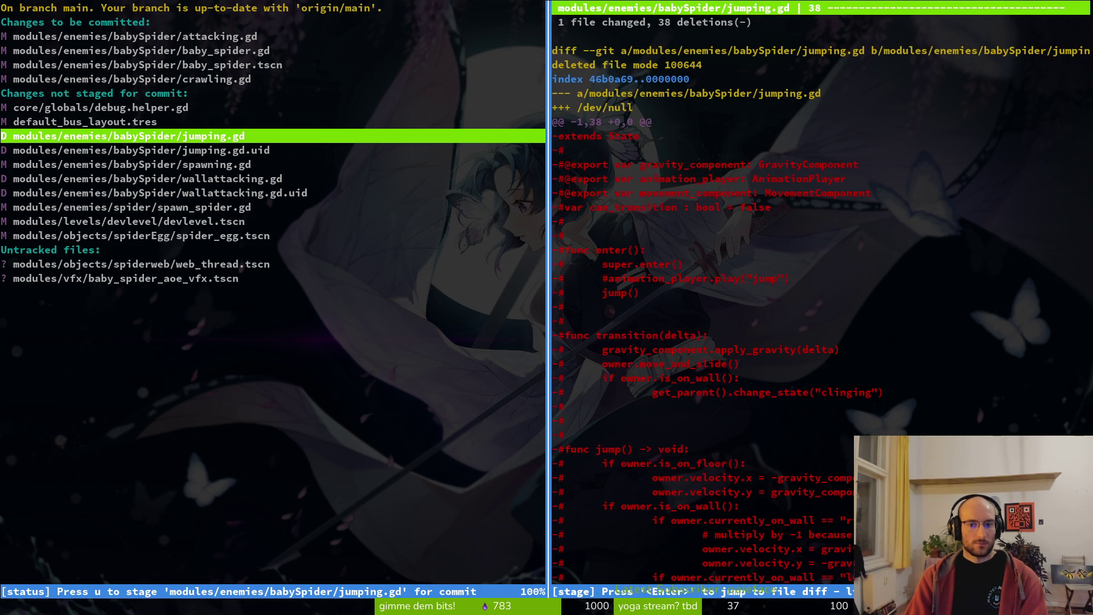
pyautogui.press('u')
# - Stage jumping.gd.uid and spawning.gd, staging then unstaging spawn_spider.gd
pyautogui.press('Down')
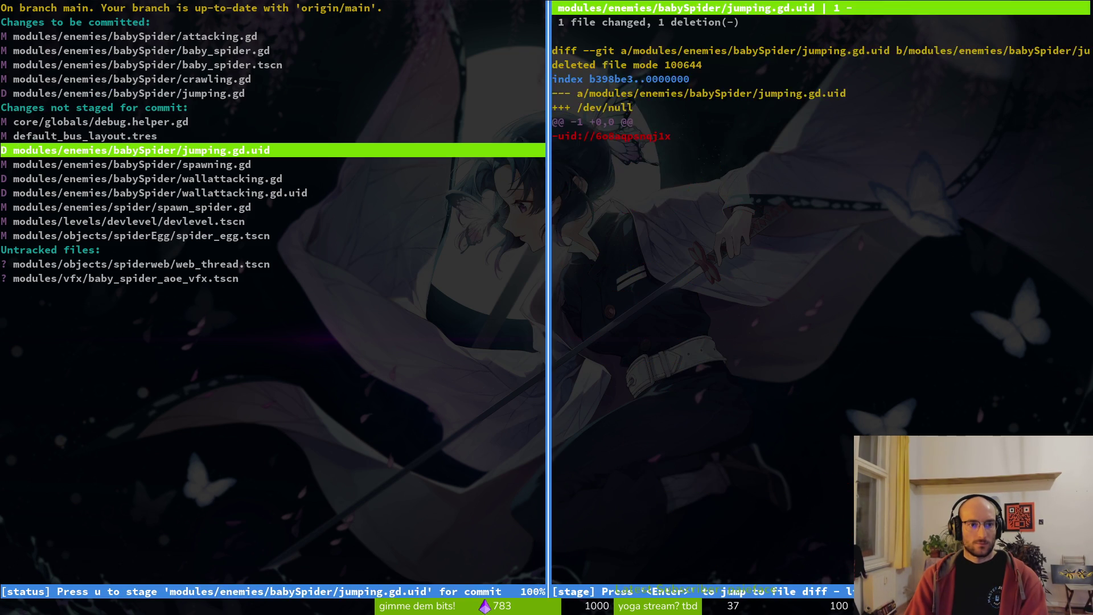
pyautogui.press('u')
pyautogui.press('u')
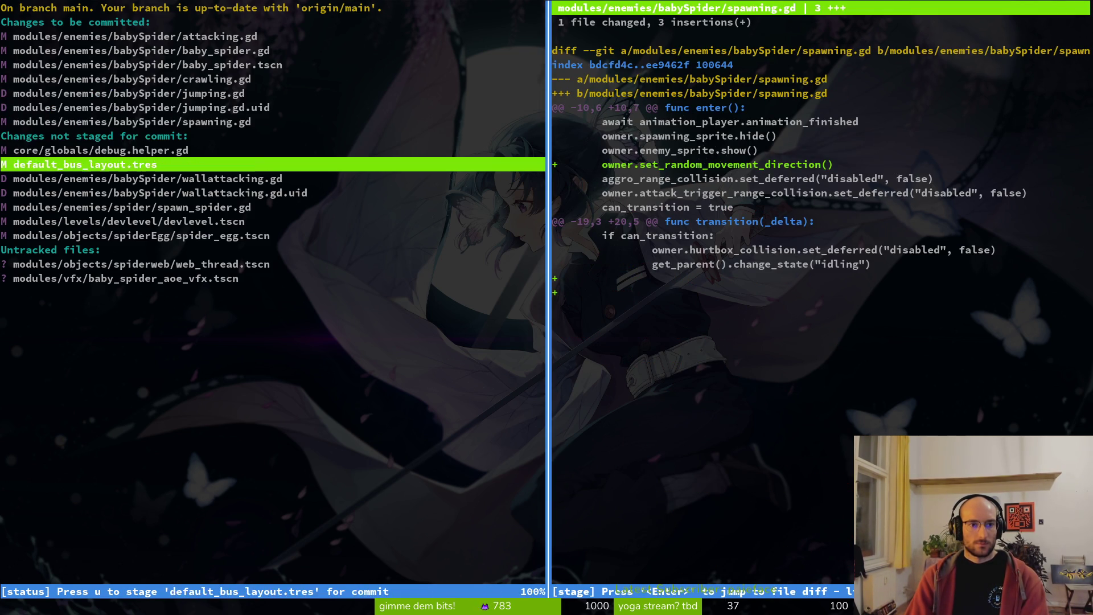
pyautogui.press('Down')
pyautogui.press('u')
pyautogui.press('u')
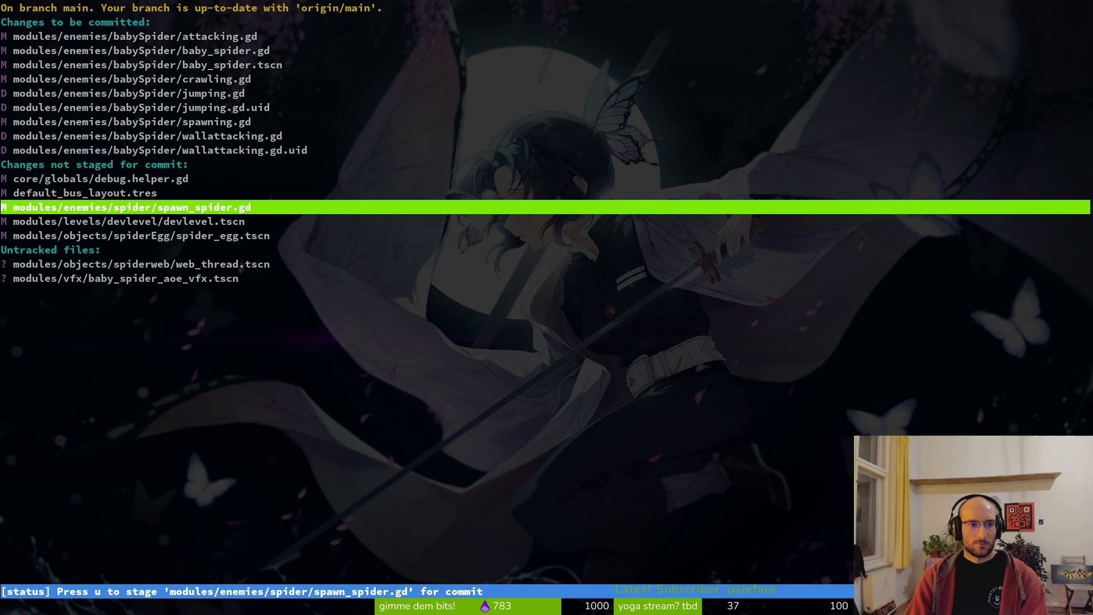
pyautogui.press('Return')
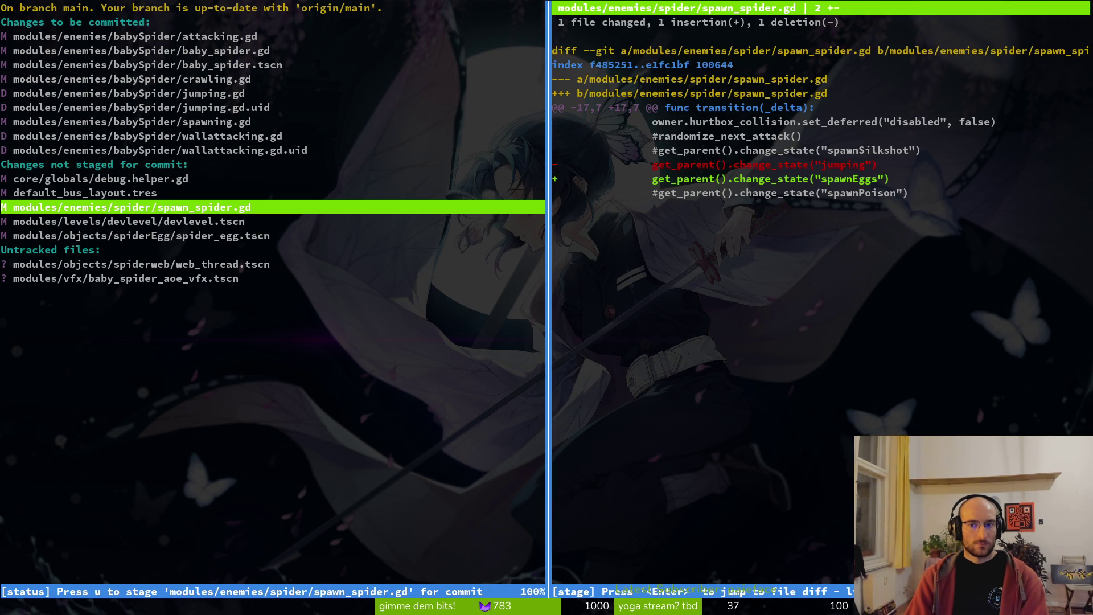
pyautogui.press('u')
pyautogui.press('k')
pyautogui.press('Tab')
# - Stage devlevel.tscn, discard spider_egg.tscn's change, and quit tig
pyautogui.press('k')
pyautogui.press('k')
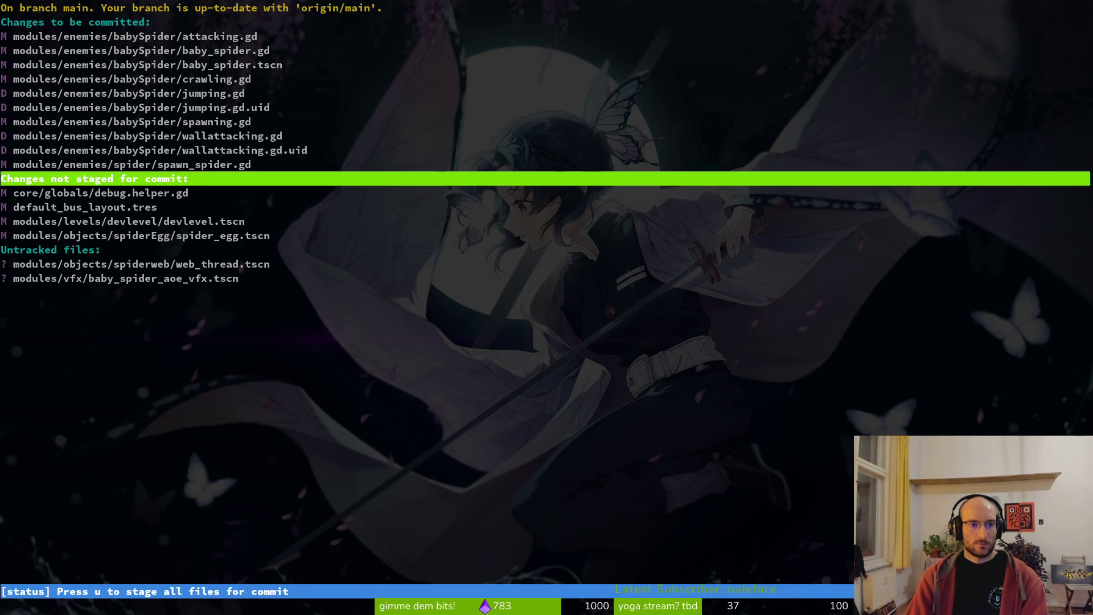
pyautogui.press('k')
pyautogui.press('u')
pyautogui.press('j')
pyautogui.press('j')
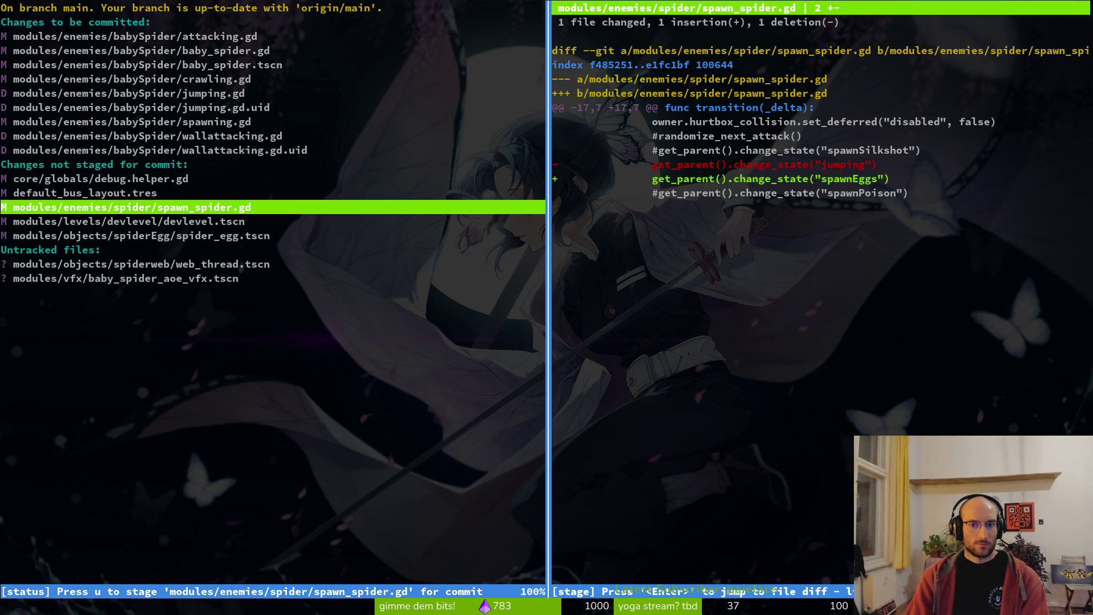
pyautogui.press('j')
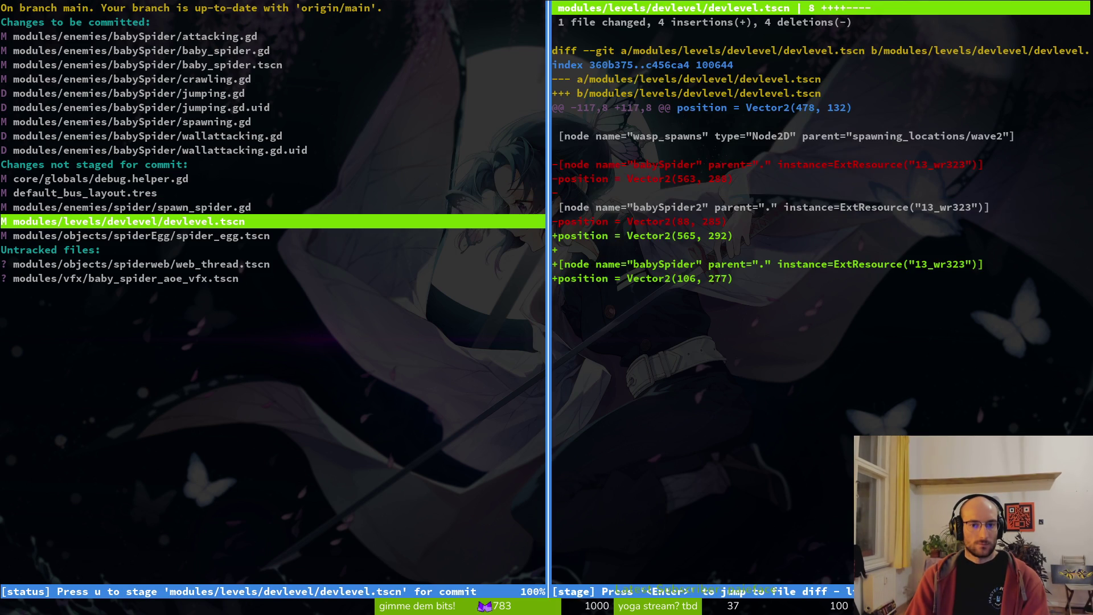
pyautogui.press('u')
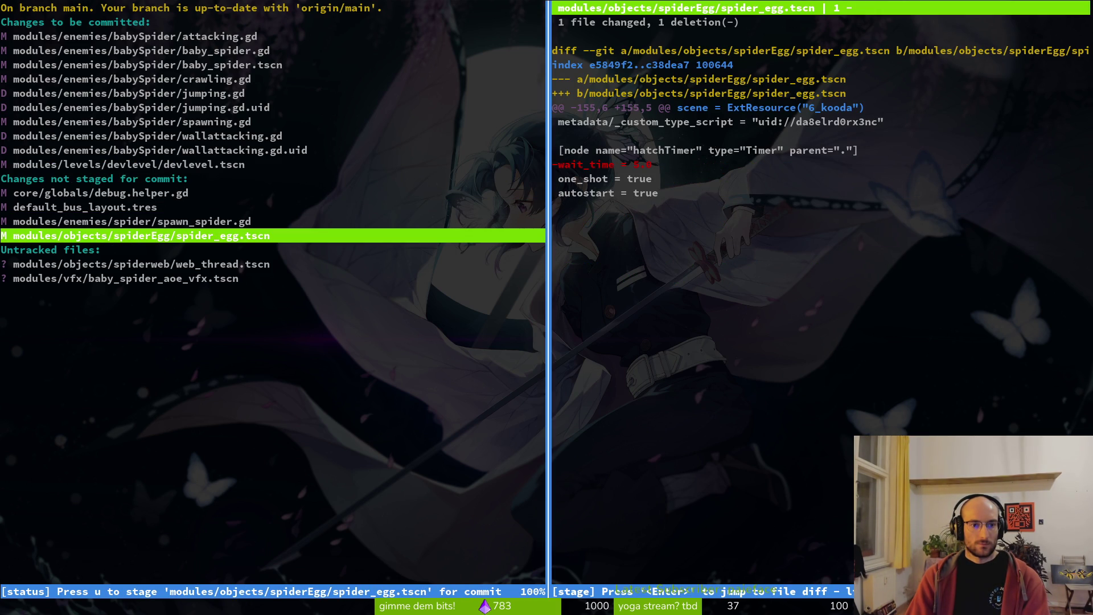
pyautogui.press('!')
pyautogui.press('y')
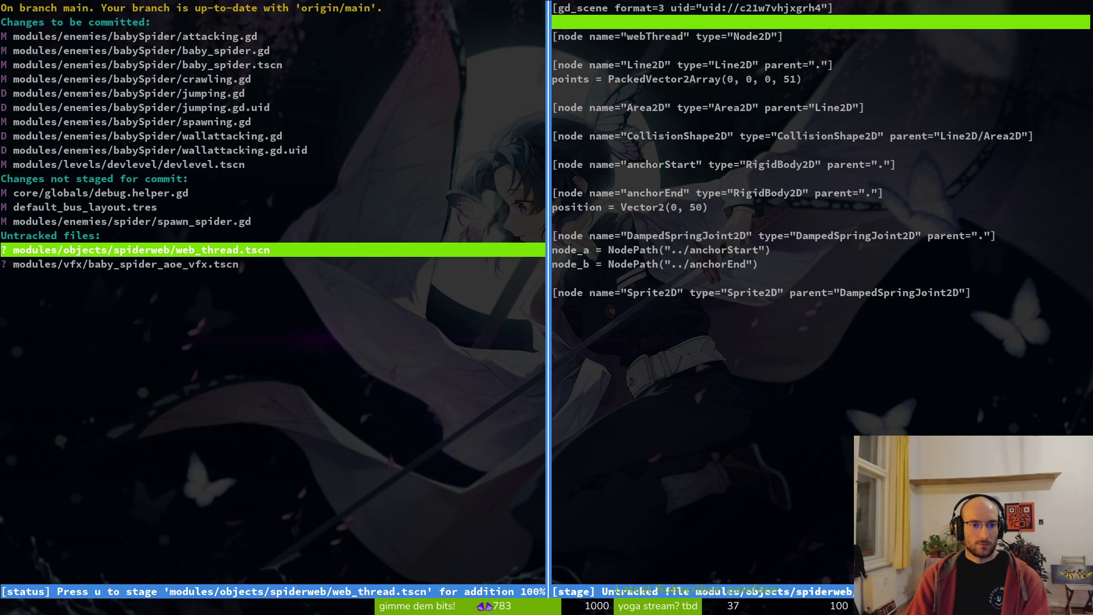
pyautogui.write('juqgit commiit')
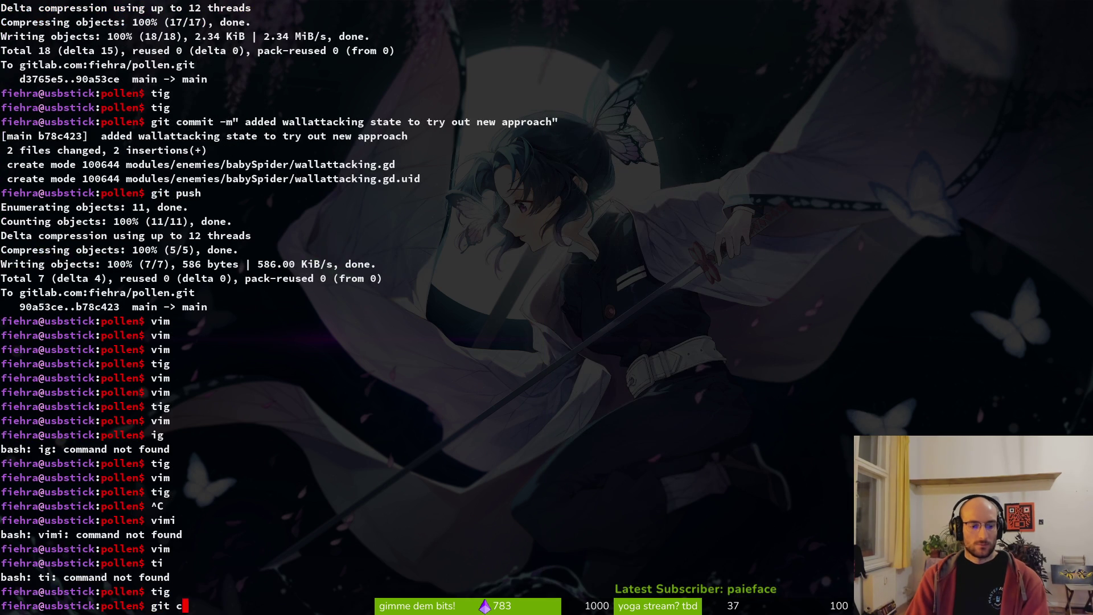
# - Commit the staged changes with the message "wasted time on baby spider"
pyautogui.press('BackSpace')
pyautogui.press('BackSpace')
pyautogui.press('BackSpace')
pyautogui.write('t')
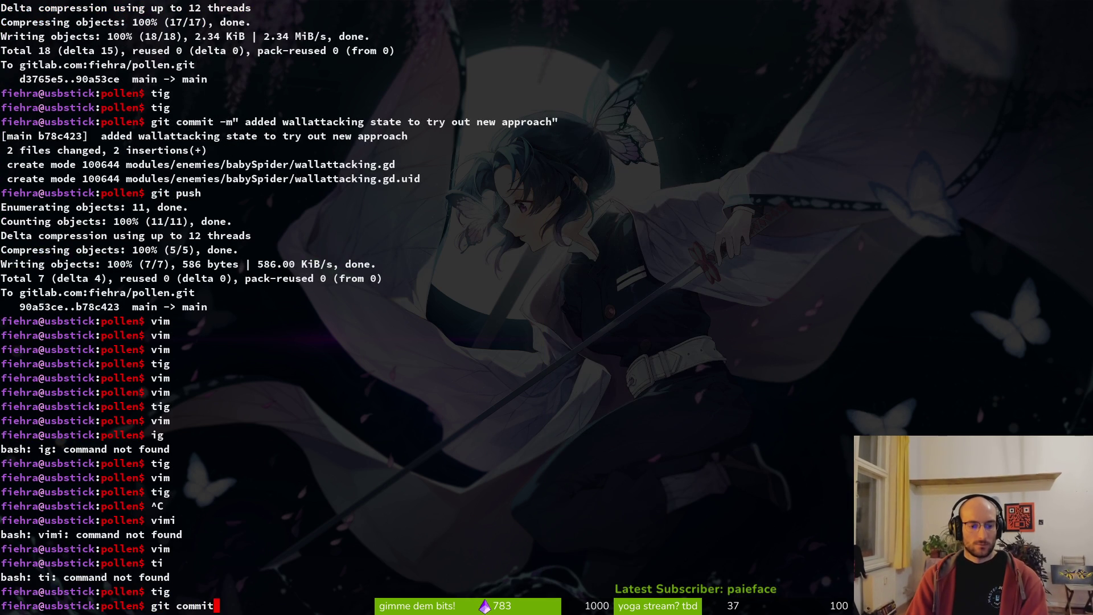
pyautogui.write(' -m "wasted time obn')
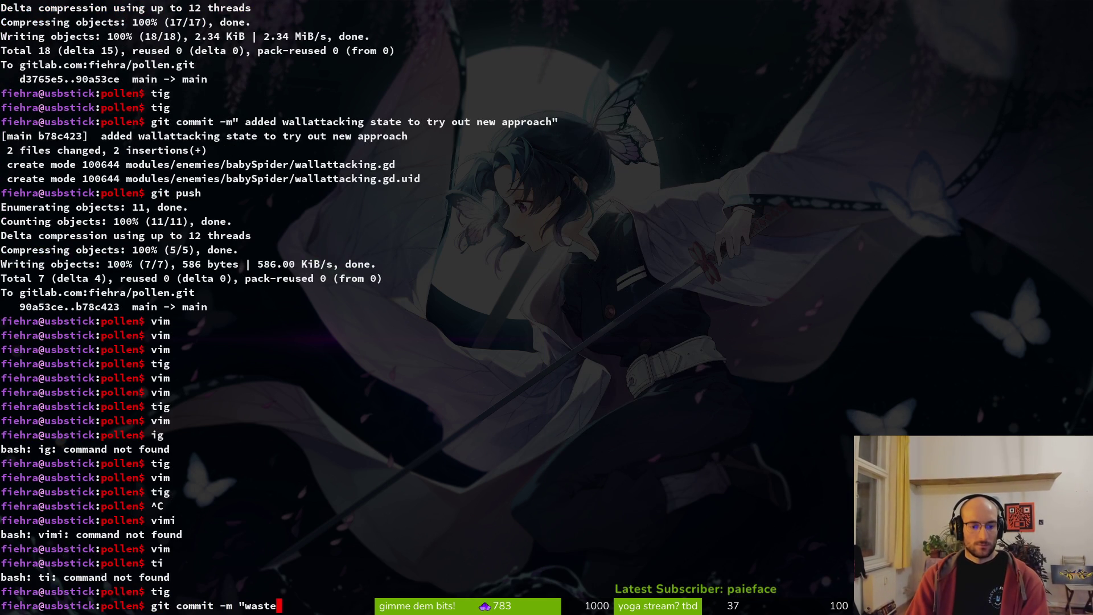
pyautogui.press('BackSpace')
pyautogui.press('BackSpace')
pyautogui.press('BackSpace')
pyautogui.write('n baby ')
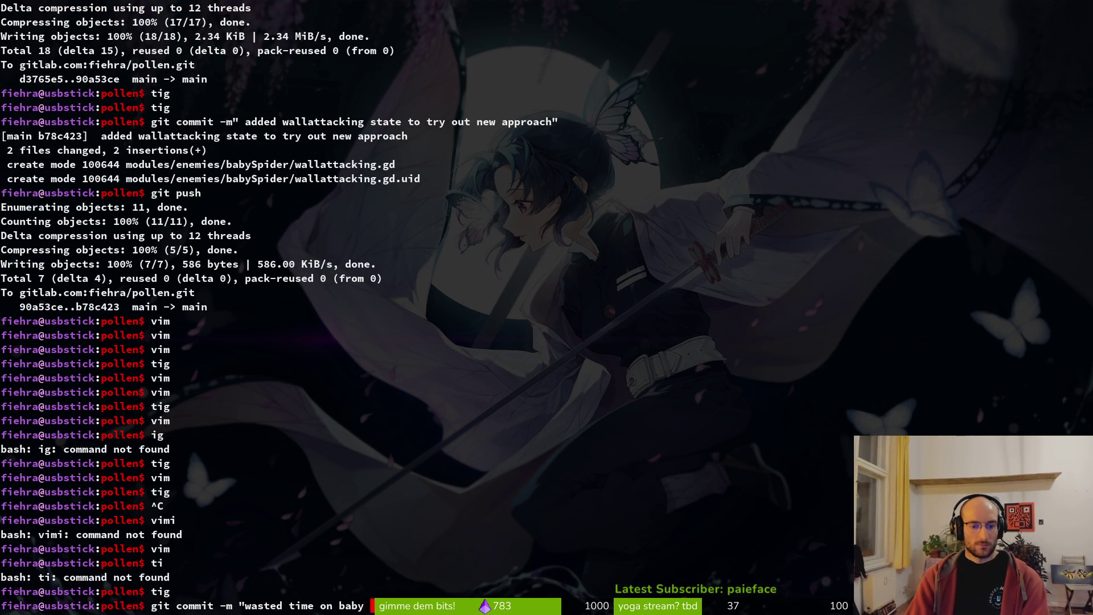
pyautogui.write('spider"')
pyautogui.press('Return')
# - Push the new commit to the remote main branch with git push
pyautogui.write('gitp ush')
pyautogui.press('Return')
pyautogui.write('git push')
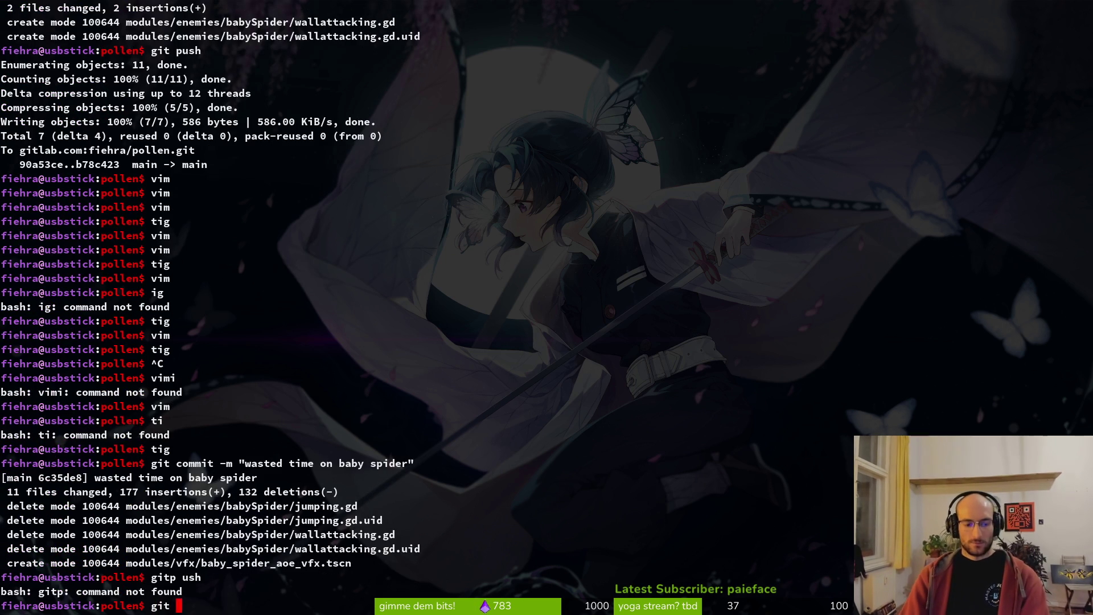
pyautogui.press('Return')
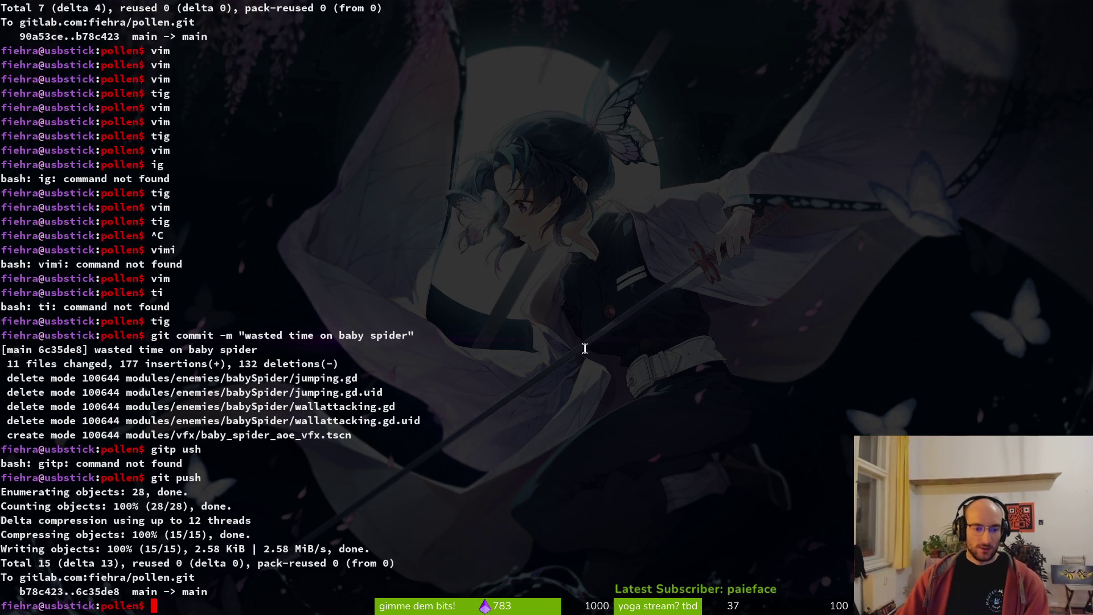
pyautogui.hotkey('alt', 'Tab')
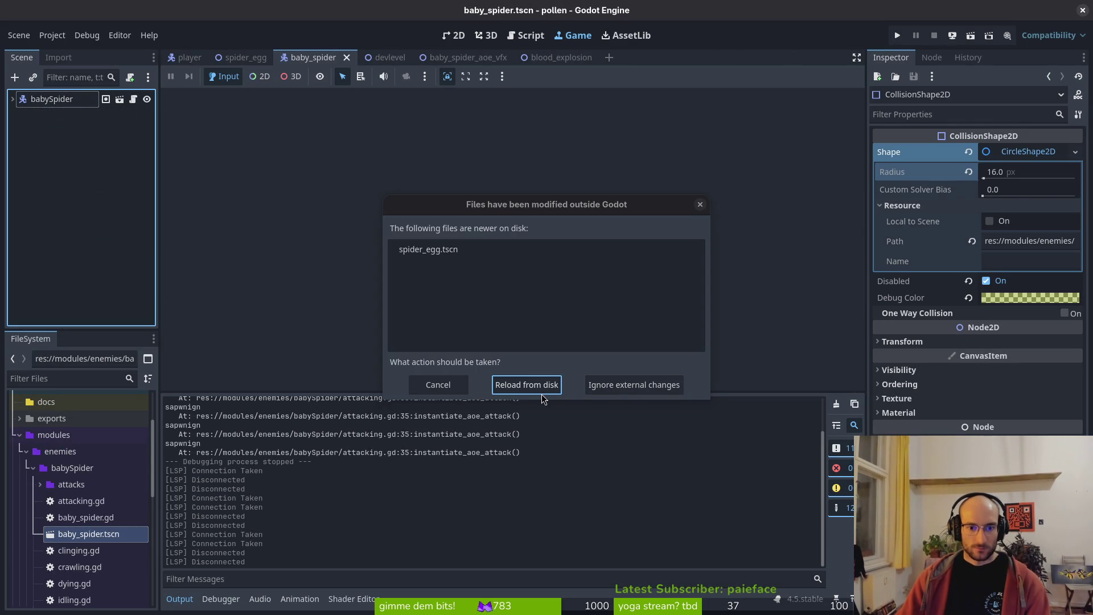
# - Reload spider_egg.tscn from disk in Godot and bring a fresh bash terminal forward
pyautogui.click(538, 389)
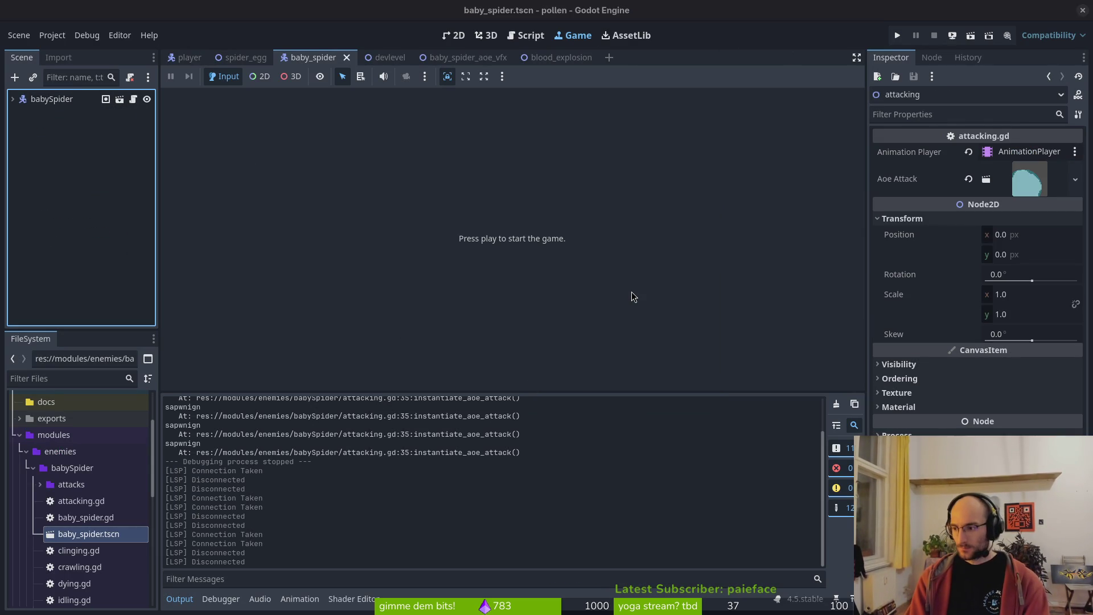
pyautogui.hotkey('alt', 'Tab')
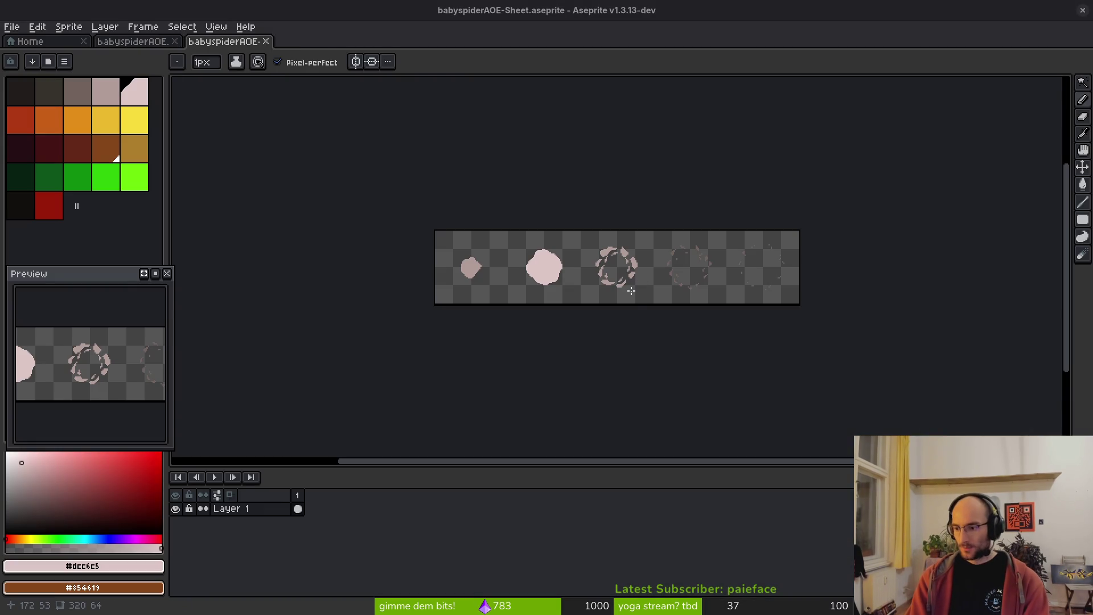
pyautogui.press('super+Return')
pyautogui.hotkey('alt', 'Tab')
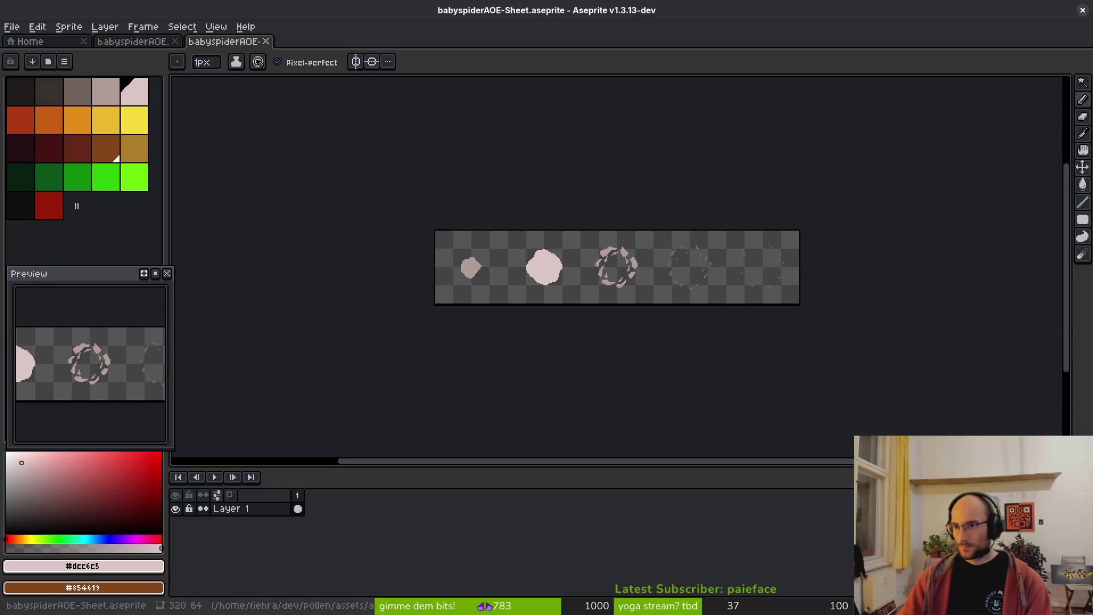
pyautogui.hotkey('alt', 'Tab')
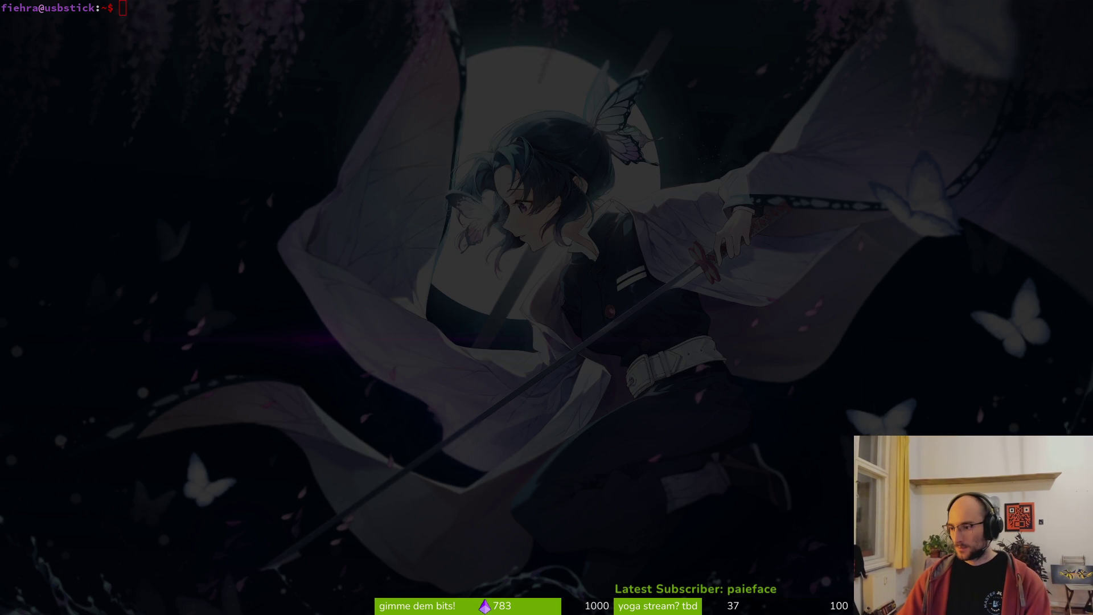
# - Launch Vim in the dev/pollen project folder
pyautogui.write('cd dev/pollen/')
pyautogui.press('Return')
pyautogui.write('vim')
pyautogui.press('Return')
# - In spawn_eggs.gd, rename the instantiate_poison function definition to instantiate_egg
pyautogui.hotkey('ctrl', 'p')
pyautogui.write('spawneg')
pyautogui.press('Return')
pyautogui.hotkey('ctrl', 'd')
pyautogui.hotkey('ctrl', 'd')
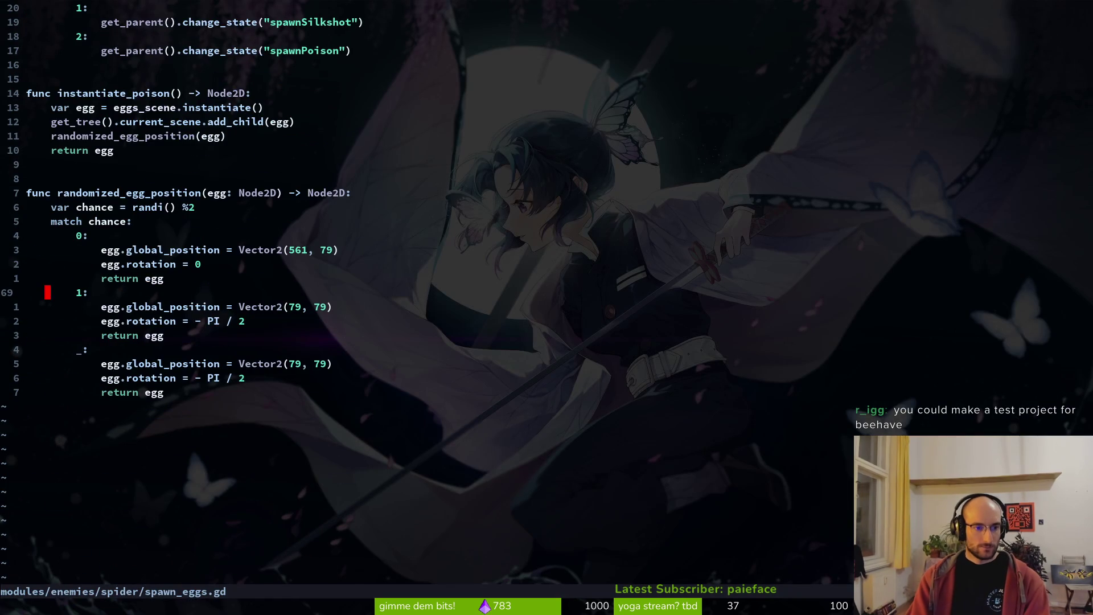
pyautogui.hotkey('ctrl', 'u')
pyautogui.press('j')
pyautogui.press('j')
pyautogui.press('j')
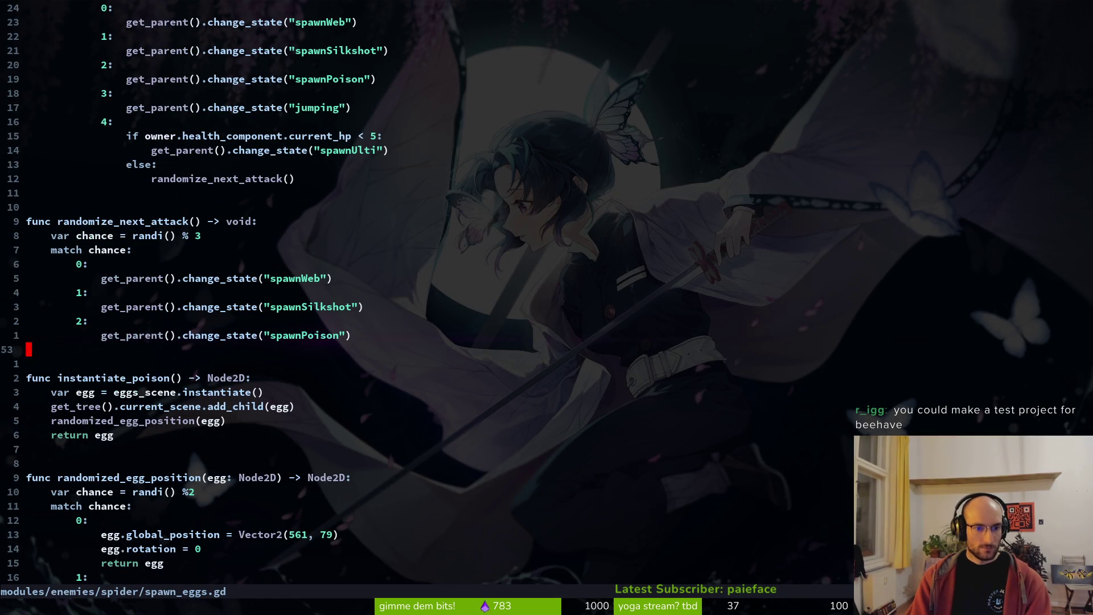
pyautogui.press('k')
pyautogui.press('k')
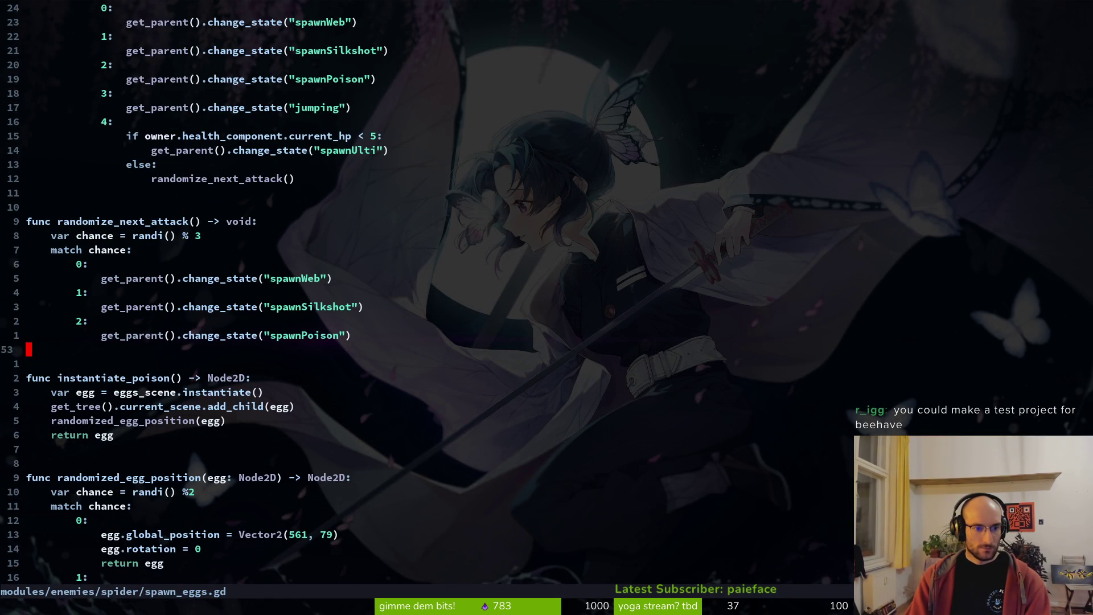
pyautogui.press('j')
pyautogui.press('j')
pyautogui.press('w')
pyautogui.press('w')
pyautogui.write('bvecisnta')
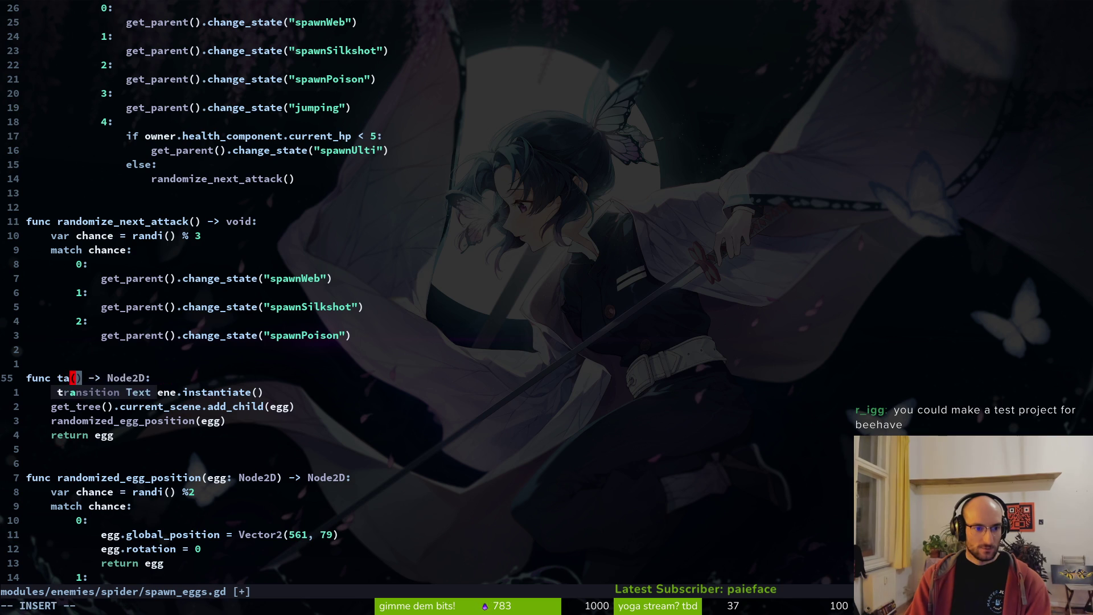
pyautogui.press('BackSpace')
pyautogui.press('BackSpace')
pyautogui.press('BackSpace')
pyautogui.write('nstan')
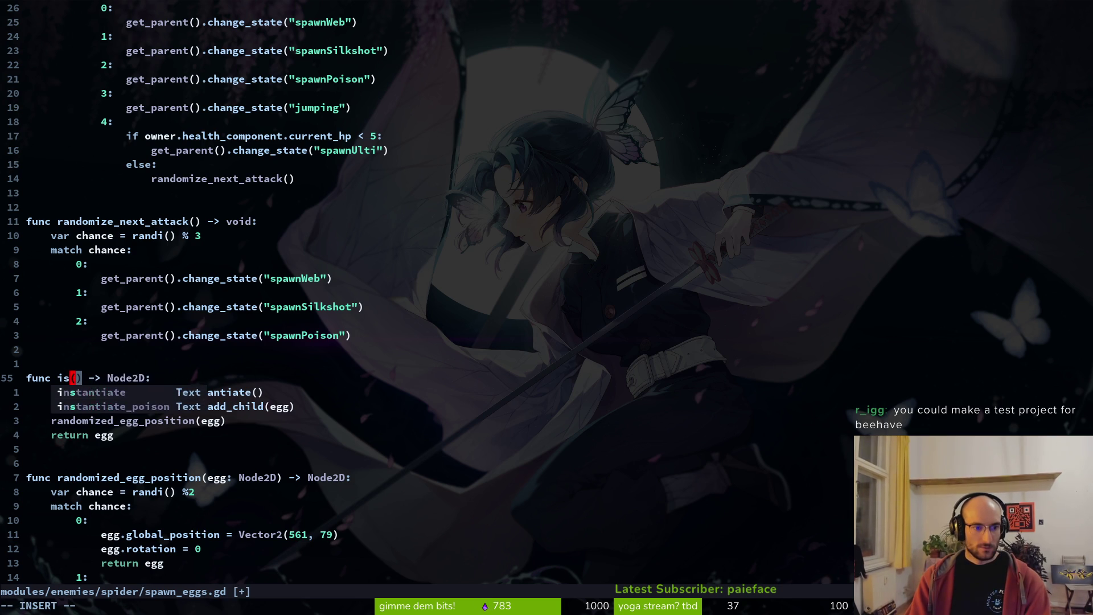
pyautogui.write('tiate_eggs')
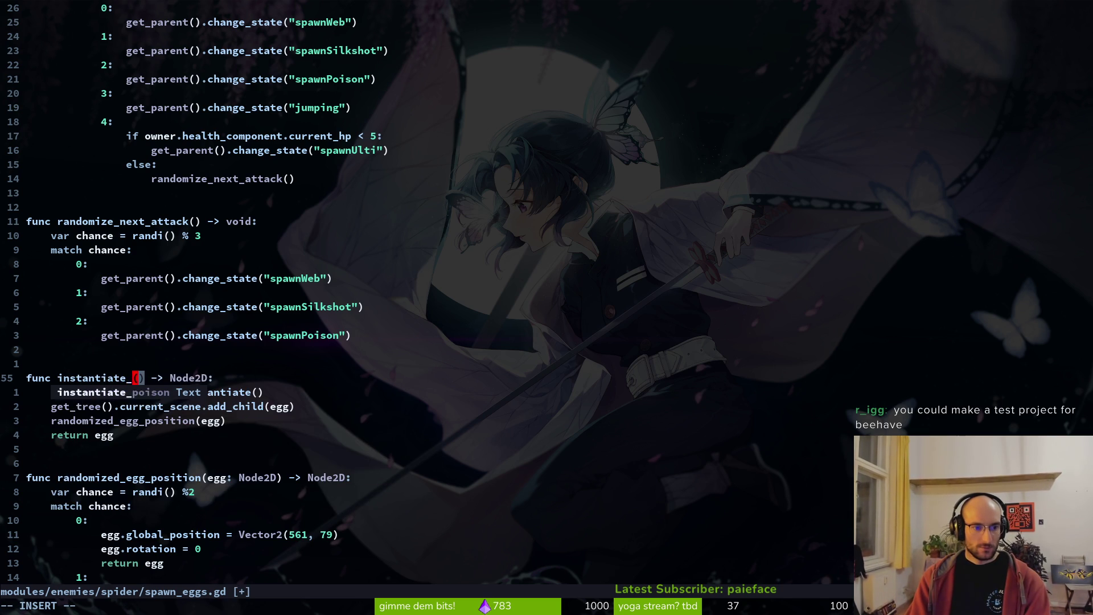
pyautogui.press('BackSpace')
pyautogui.press('Escape')
# - Rename the instantiate_poison call in enter() to instantiate_egg and save spawn_eggs.gd
pyautogui.hotkey('ctrl', 'o')
pyautogui.hotkey('ctrl', 'o')
pyautogui.hotkey('ctrl', 'o')
pyautogui.hotkey('ctrl', 'o')
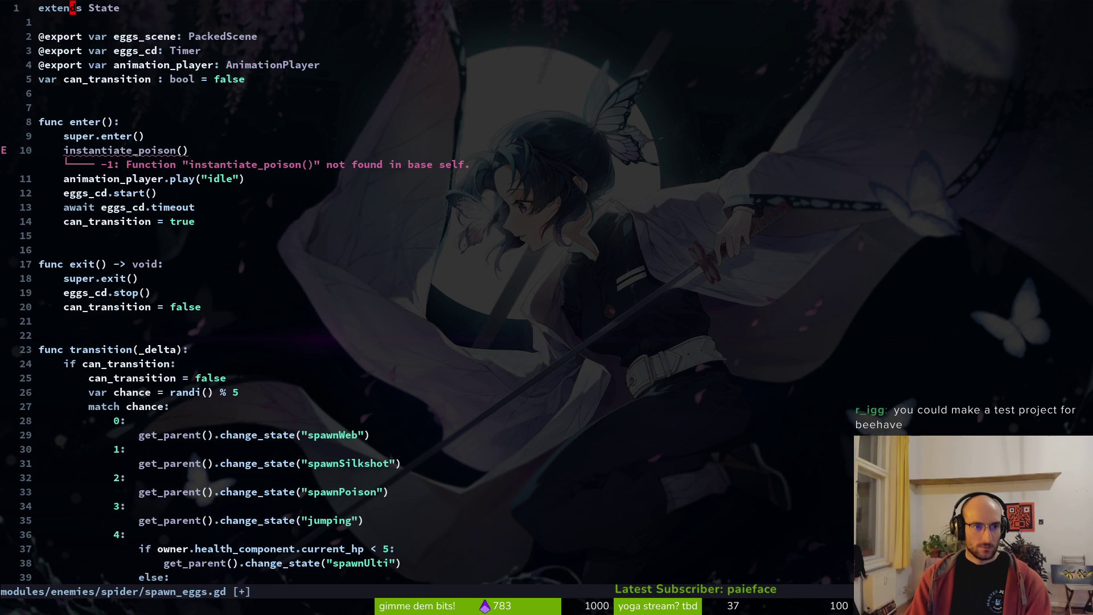
pyautogui.hotkey('ctrl', 'o')
pyautogui.write('ciwinstantiate_egg')
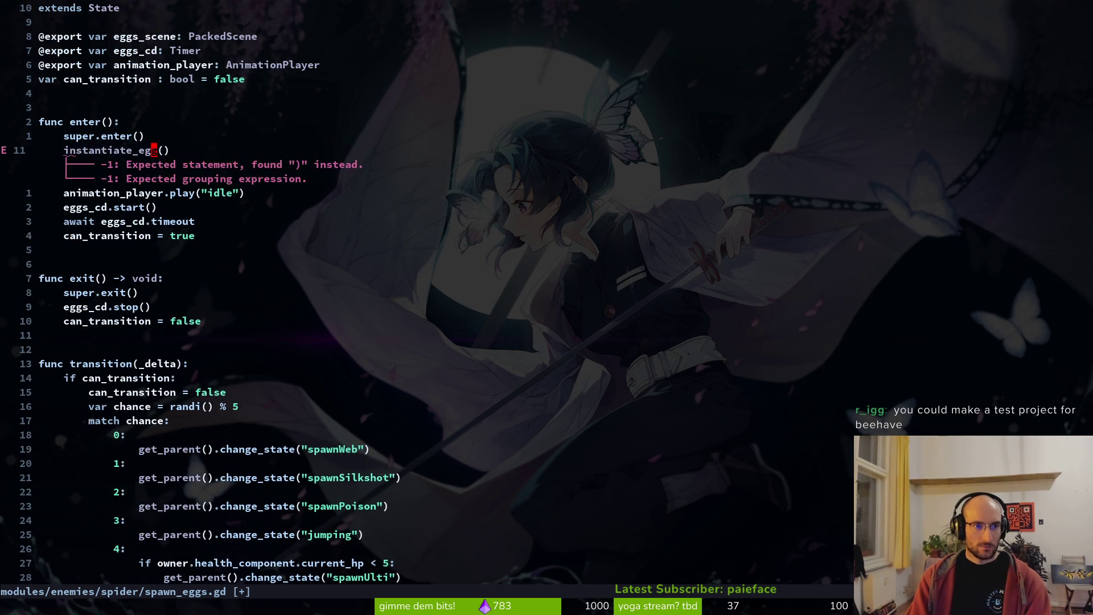
pyautogui.press('Escape')
pyautogui.write(':w')
pyautogui.press('Return')
pyautogui.press('j')
pyautogui.press('j')
pyautogui.hotkey('ctrl', 'o')
# - Open spider_egg.tscn to inspect the scene file
pyautogui.hotkey('ctrl', 'p')
pyautogui.write('spidet')
pyautogui.press('BackSpace')
pyautogui.write('regg')
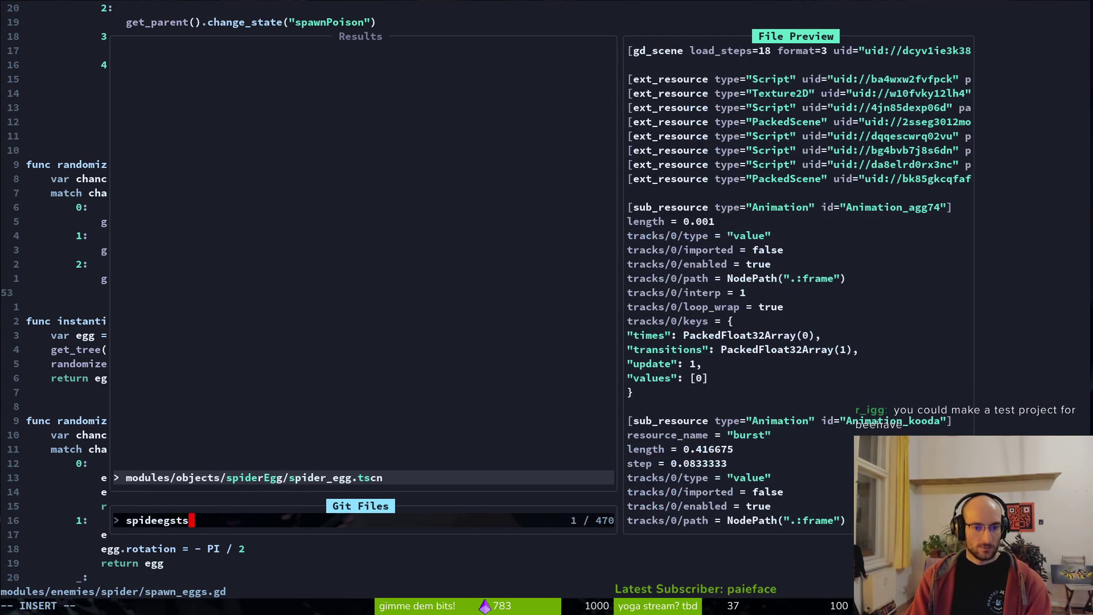
pyautogui.press('Return')
pyautogui.hotkey('ctrl', 'd')
pyautogui.press('z')
pyautogui.press('z')
# - In spider_egg.gd, start a 'for amount in' loop above hatch_egg's spawn_enemy call
pyautogui.hotkey('ctrl', 'p')
pyautogui.write('spi')
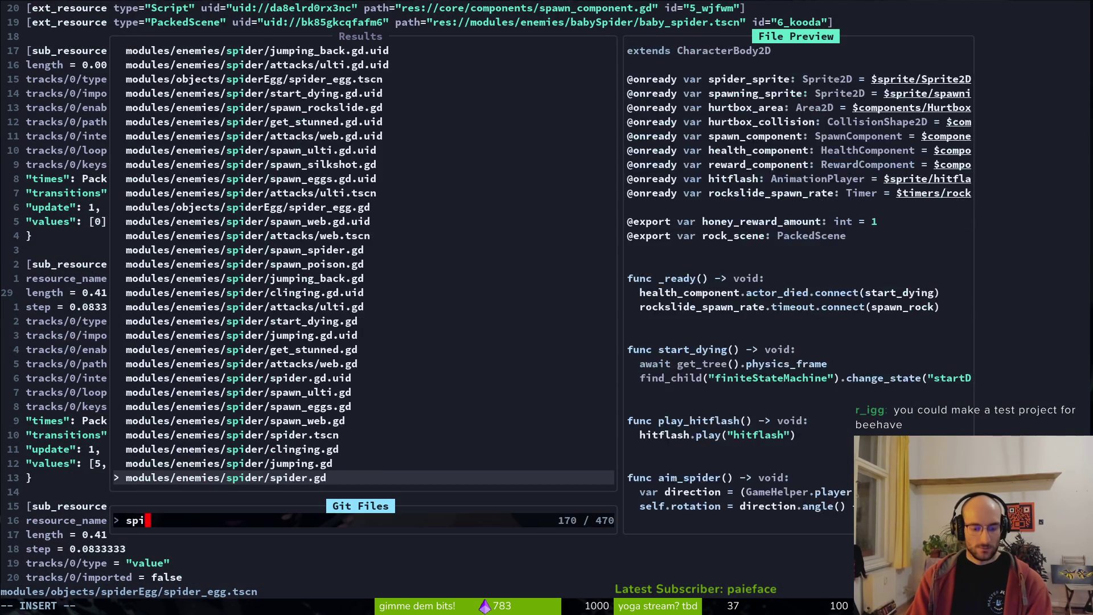
pyautogui.write('deggg')
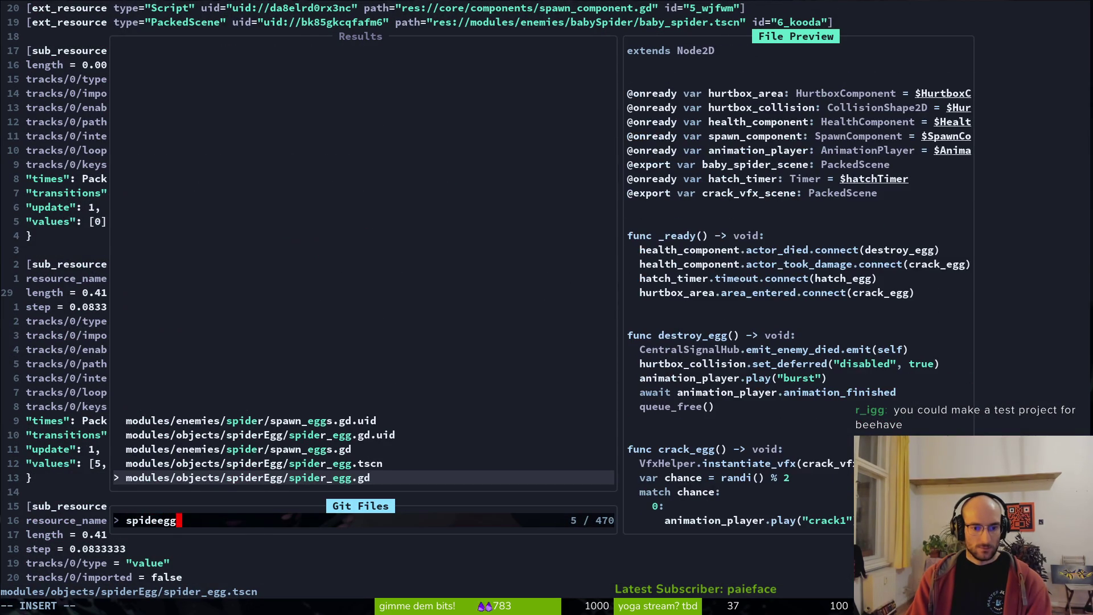
pyautogui.press('Return')
pyautogui.hotkey('ctrl', 'd')
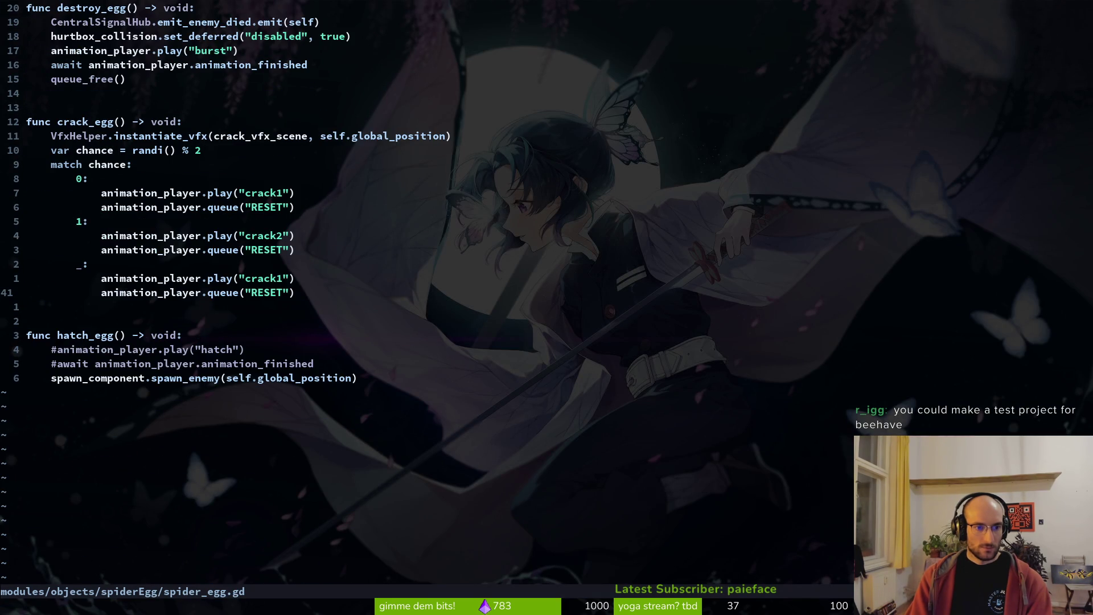
pyautogui.press('j')
pyautogui.press('j')
pyautogui.press('j')
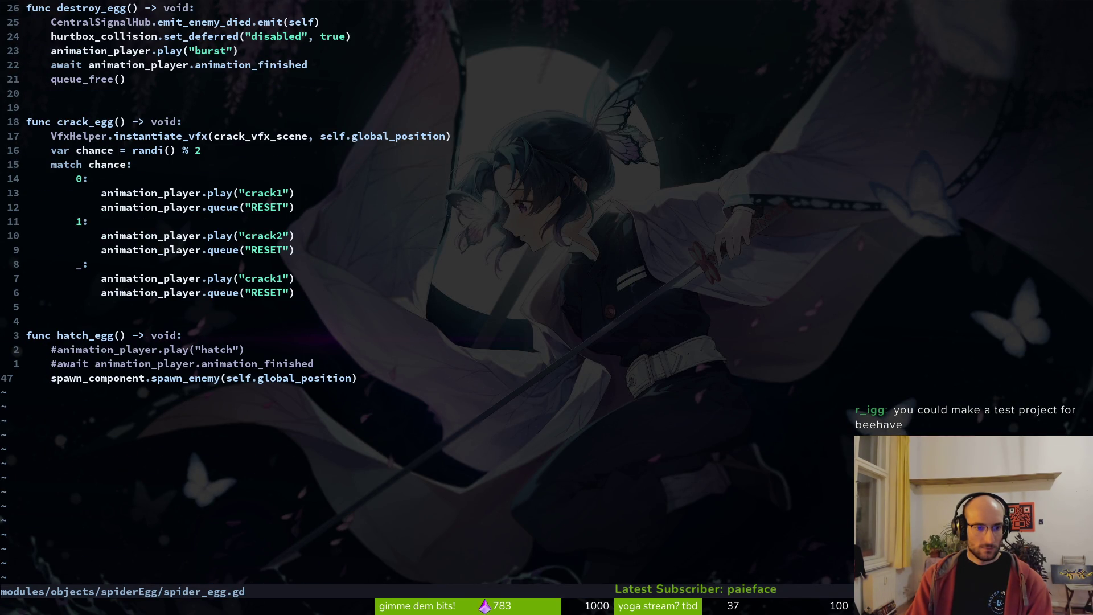
pyautogui.hotkey('shift', 'o')
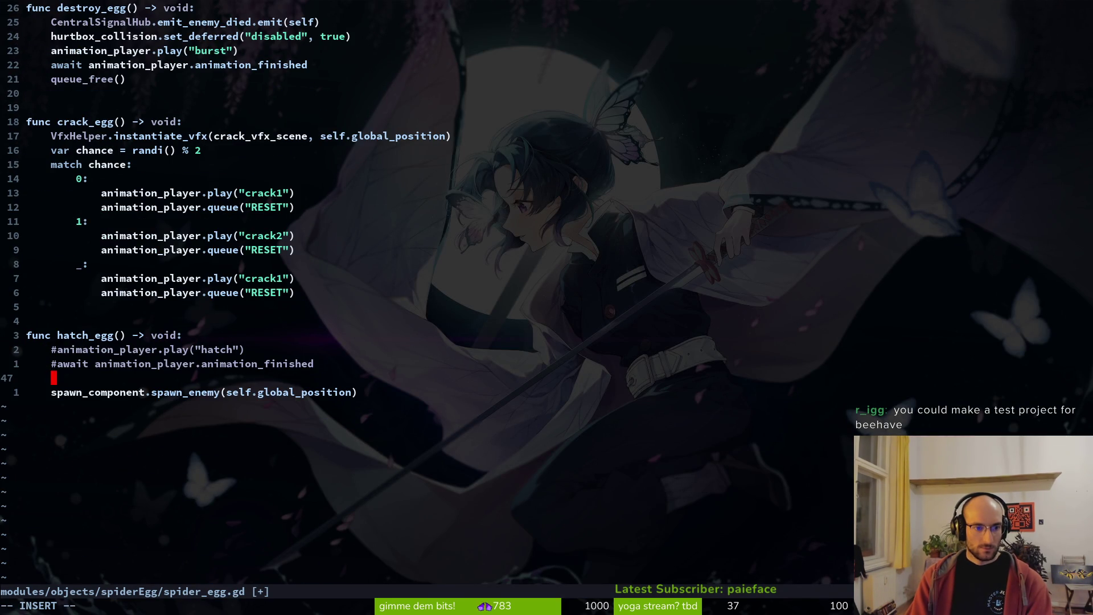
pyautogui.write('for')
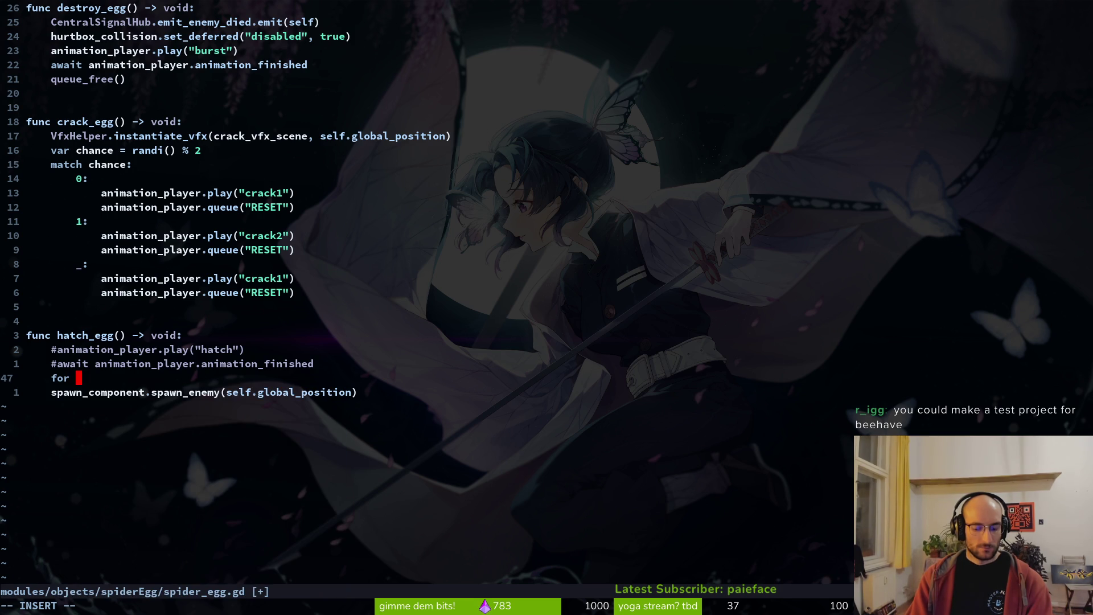
pyautogui.write(' amount in')
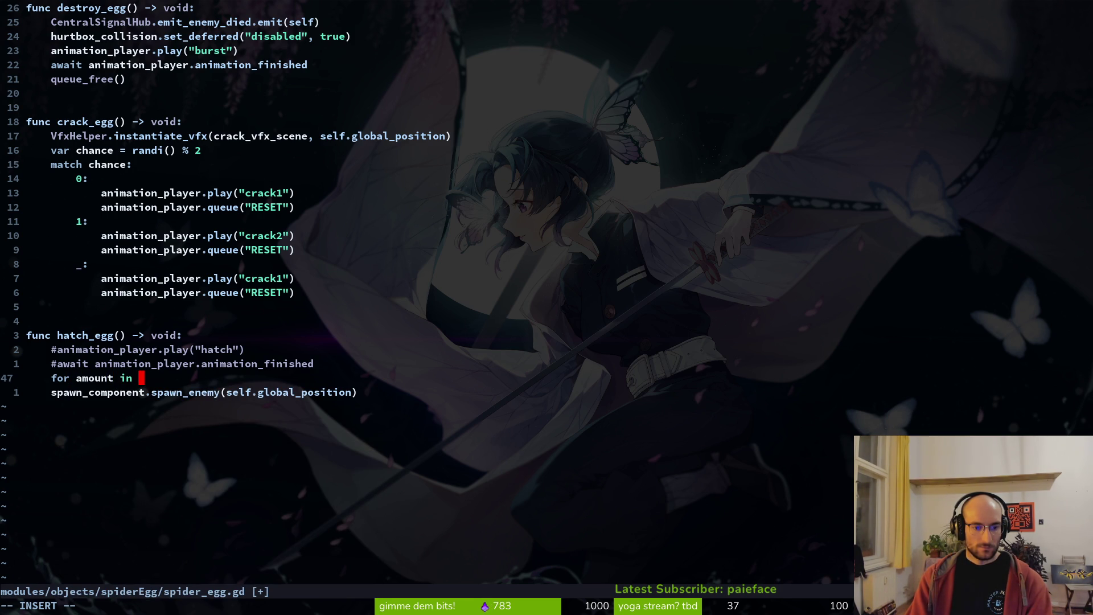
pyautogui.press('Escape')
# - Add an exported 'amount: int = 6' variable by duplicating the crack_vfx_scene line, then save
pyautogui.press('g')
pyautogui.press('g')
pyautogui.press('j')
pyautogui.press('j')
pyautogui.press('j')
pyautogui.press('j')
pyautogui.press('j')
pyautogui.press('j')
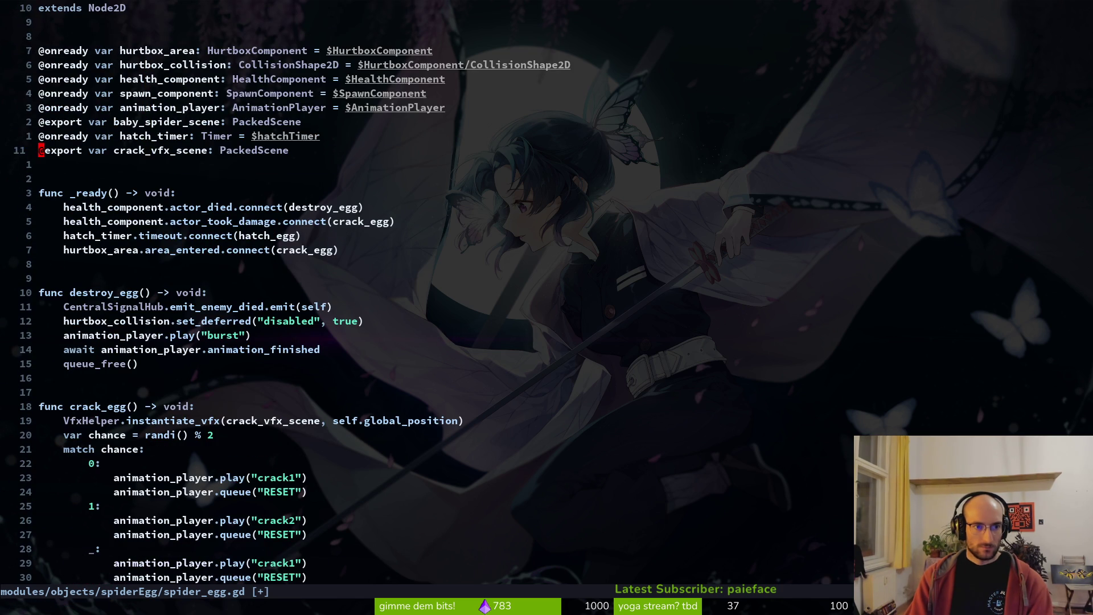
pyautogui.press('y')
pyautogui.press('y')
pyautogui.press('p')
pyautogui.press('w')
pyautogui.press('w')
pyautogui.press('w')
pyautogui.write('ciw')
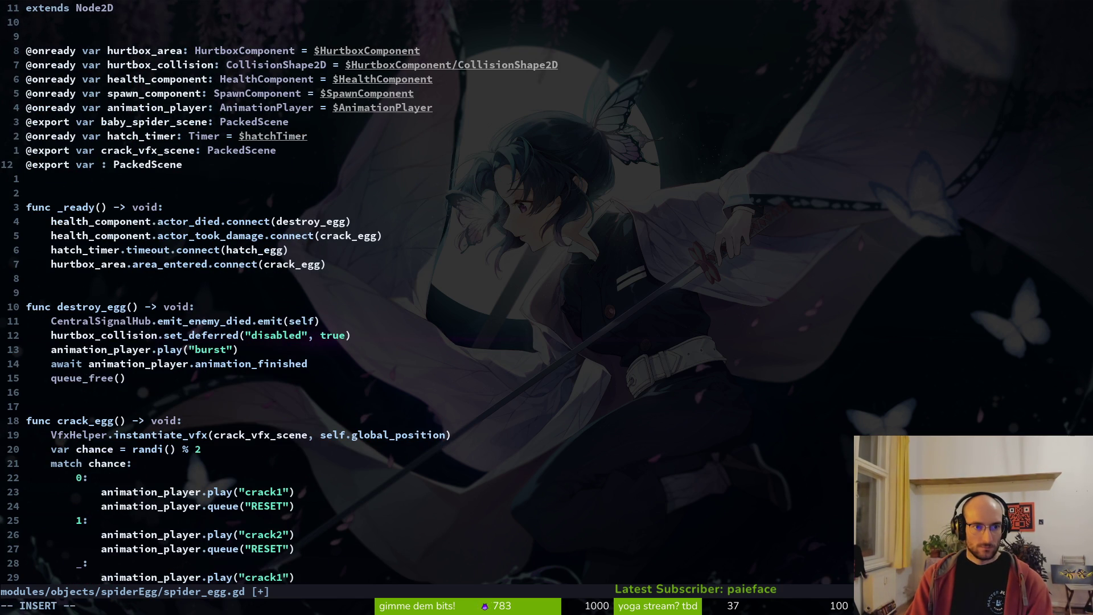
pyautogui.write('amount')
pyautogui.press('Escape')
pyautogui.press('w')
pyautogui.press('w')
pyautogui.write('cwint = ')
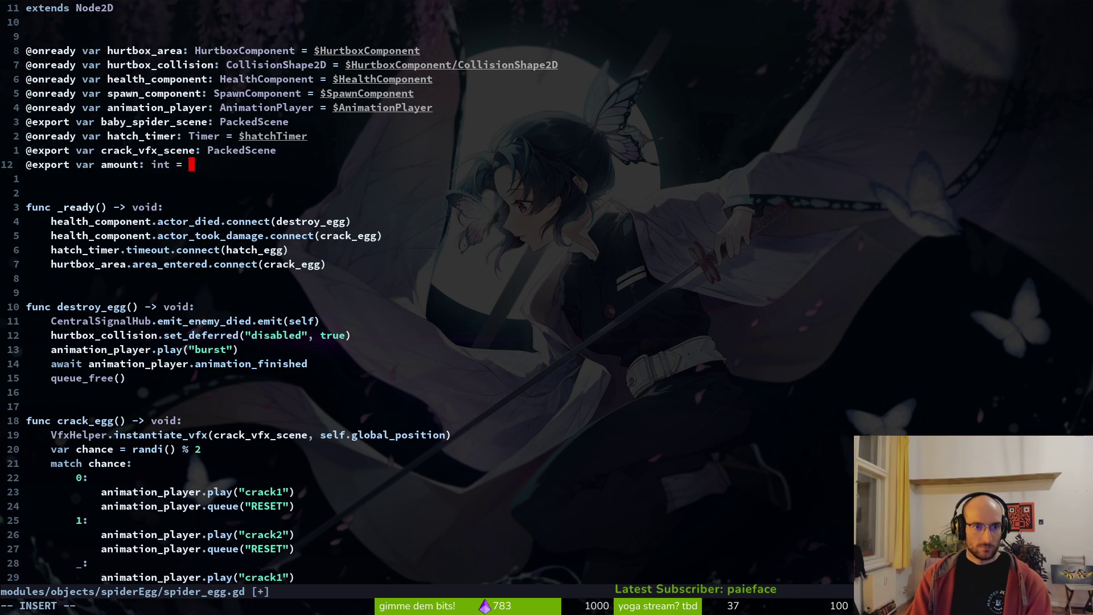
pyautogui.write('6')
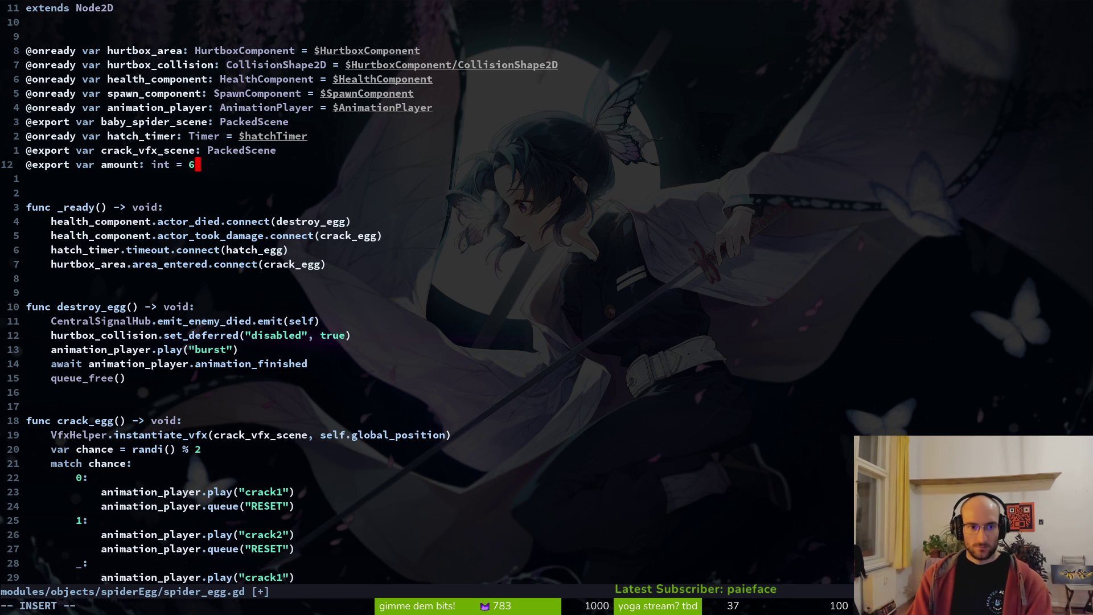
pyautogui.press('Escape')
pyautogui.write(':w')
pyautogui.press('Return')
# - Correct the loop header to 'for i in amount:'
pyautogui.hotkey('ctrl', 'o')
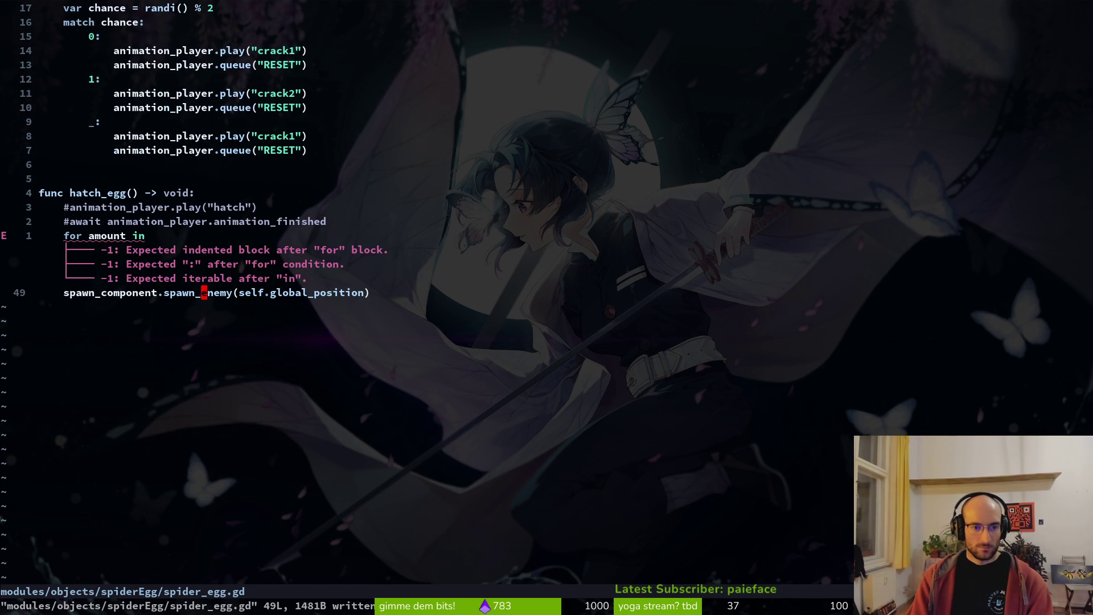
pyautogui.write('A amount')
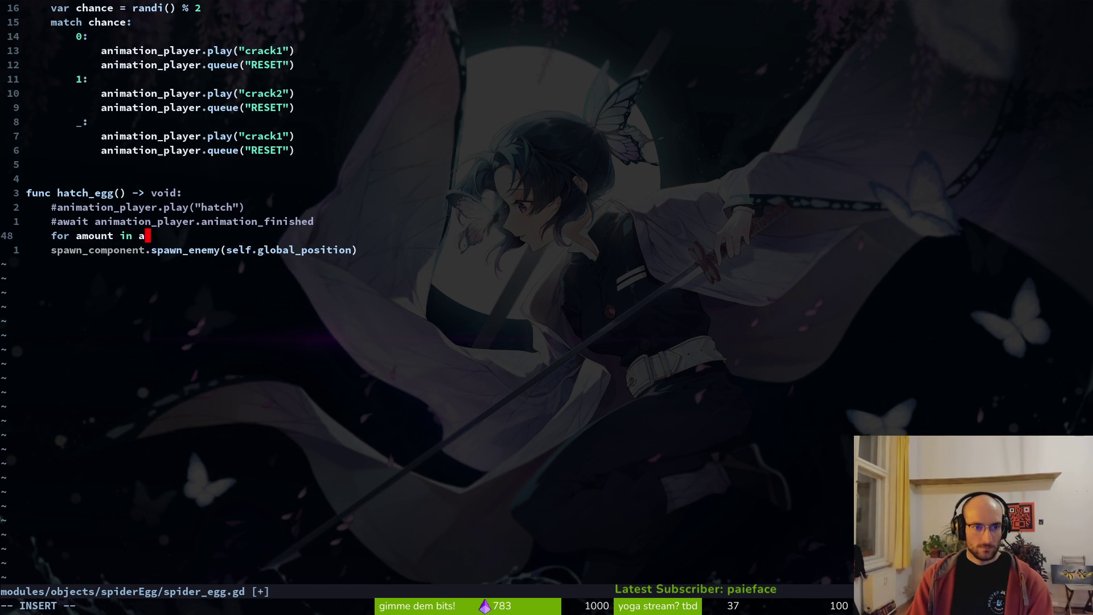
pyautogui.press('Escape')
pyautogui.press('b')
pyautogui.press('b')
pyautogui.press('b')
pyautogui.write('cwi')
pyautogui.press('Escape')
pyautogui.write('A:')
pyautogui.press('Escape')
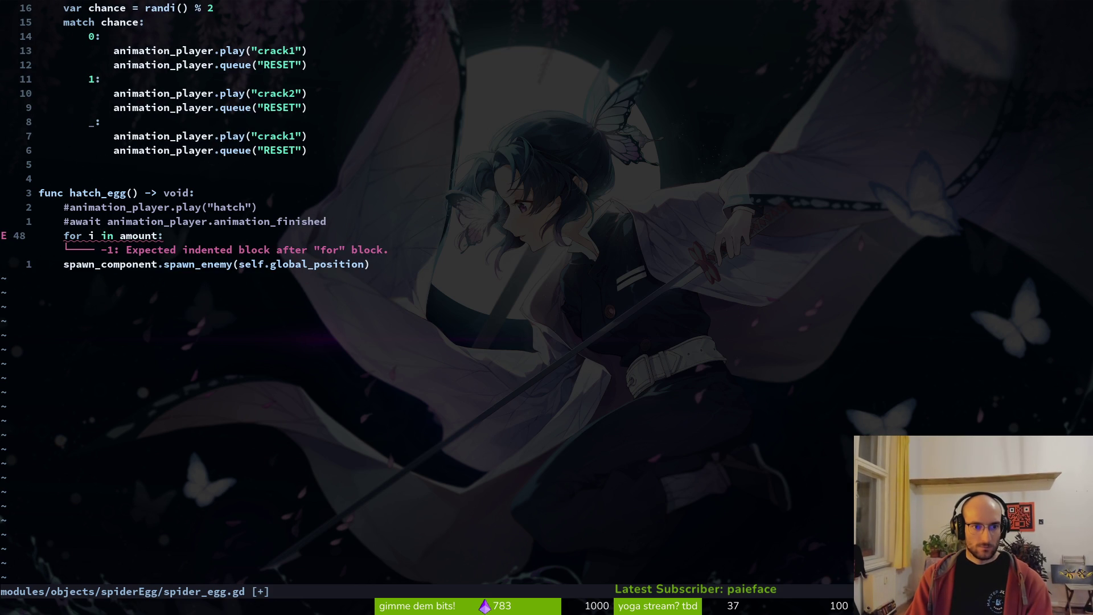
# - Indent the spawn call into the loop with >> and save spider_egg.gd
pyautogui.press('o')
pyautogui.press('Tab')
pyautogui.press('Escape')
pyautogui.press('j')
pyautogui.press('V')
pyautogui.press('>')
pyautogui.press('k')
pyautogui.press('d')
pyautogui.press('d')
pyautogui.write(':w')
pyautogui.press('Return')
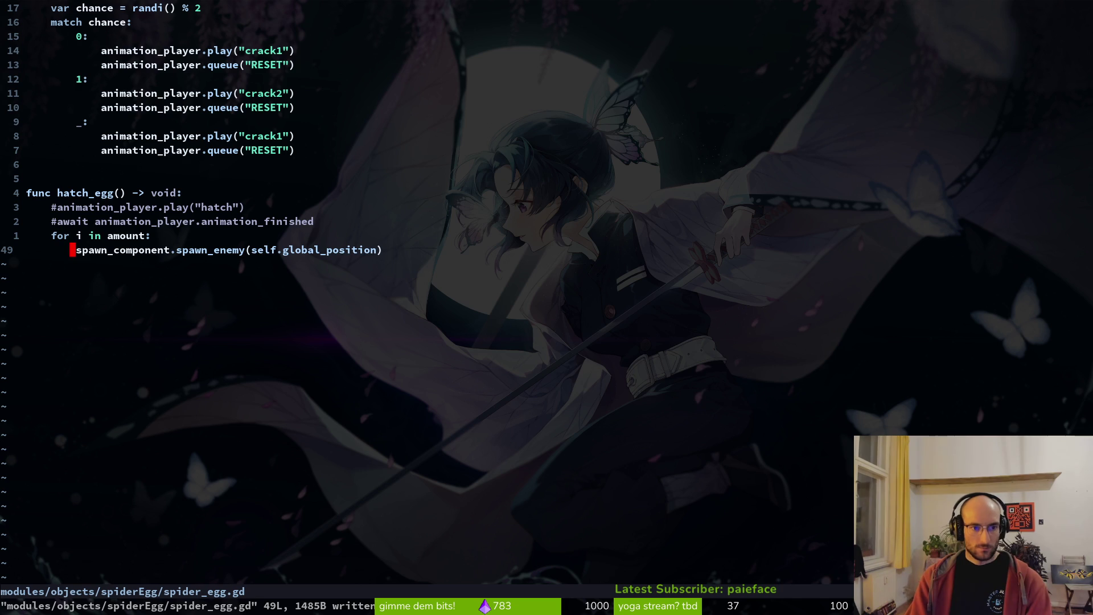
# - Prefix the spawn call with 'var baby = ' and begin a 'baby.velocity' line below it
pyautogui.press('o')
pyautogui.press('Escape')
pyautogui.press('-')
pyautogui.write('ivar new')
pyautogui.press('BackSpace')
pyautogui.press('BackSpace')
pyautogui.press('BackSpace')
pyautogui.write('s')
pyautogui.press('BackSpace')
pyautogui.write('baby =')
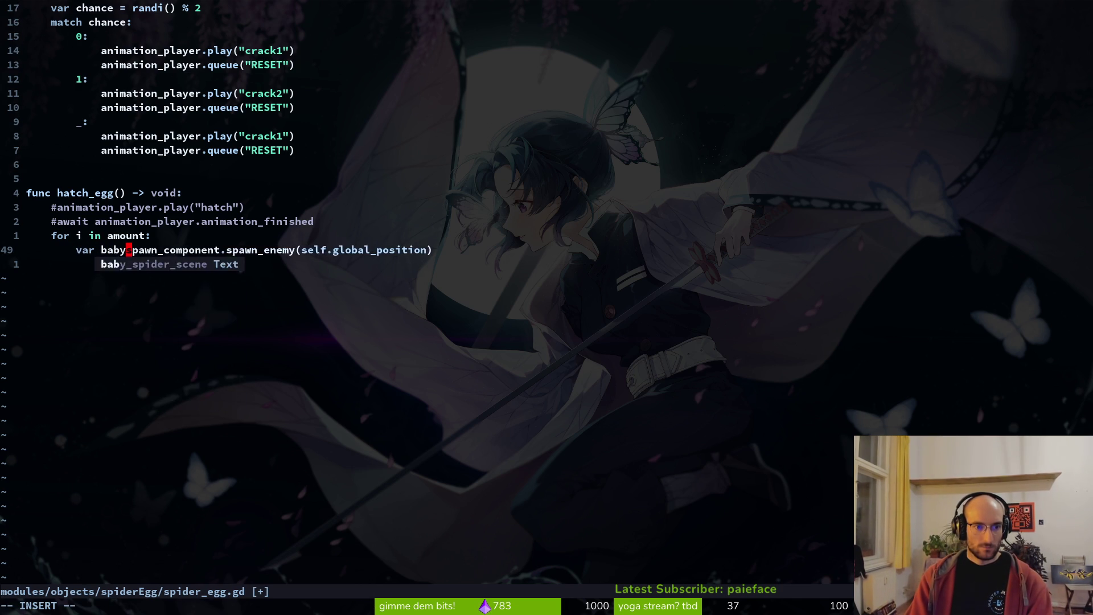
pyautogui.press('Escape')
pyautogui.write('o')
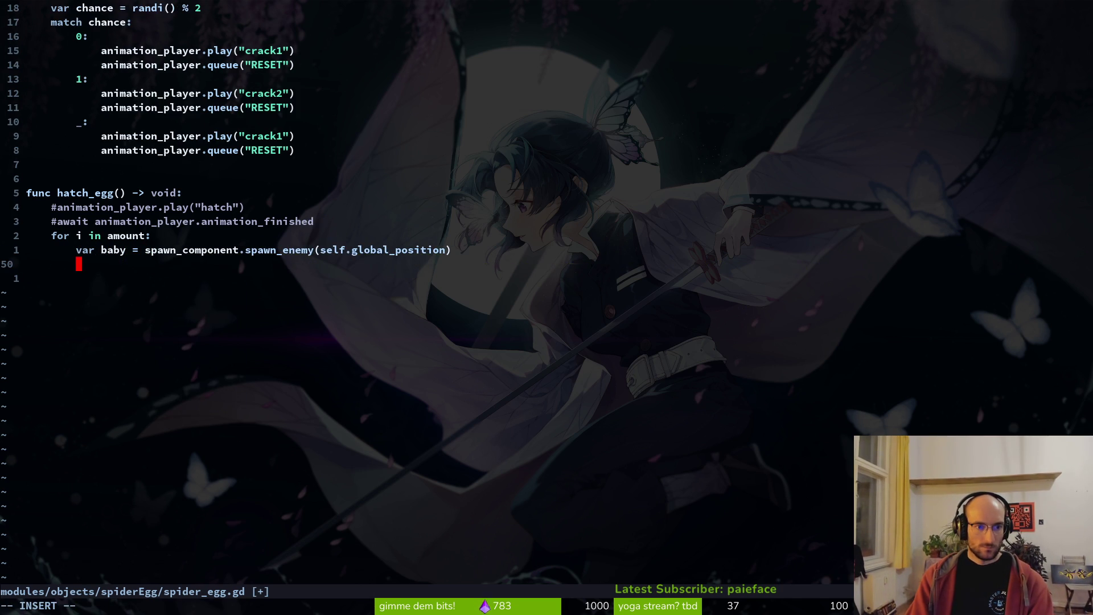
pyautogui.write('baby.')
pyautogui.press('BackSpace')
pyautogui.write('.velocity')
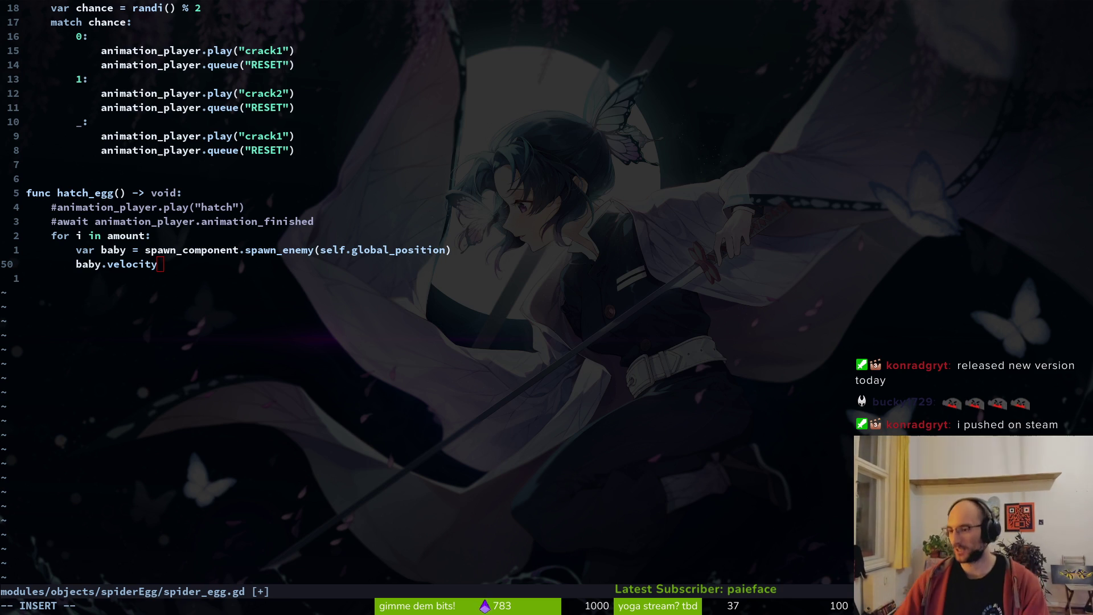
# - Pick velocity from the completion list to finish the 'baby.velocity' line
pyautogui.click(248, 208)
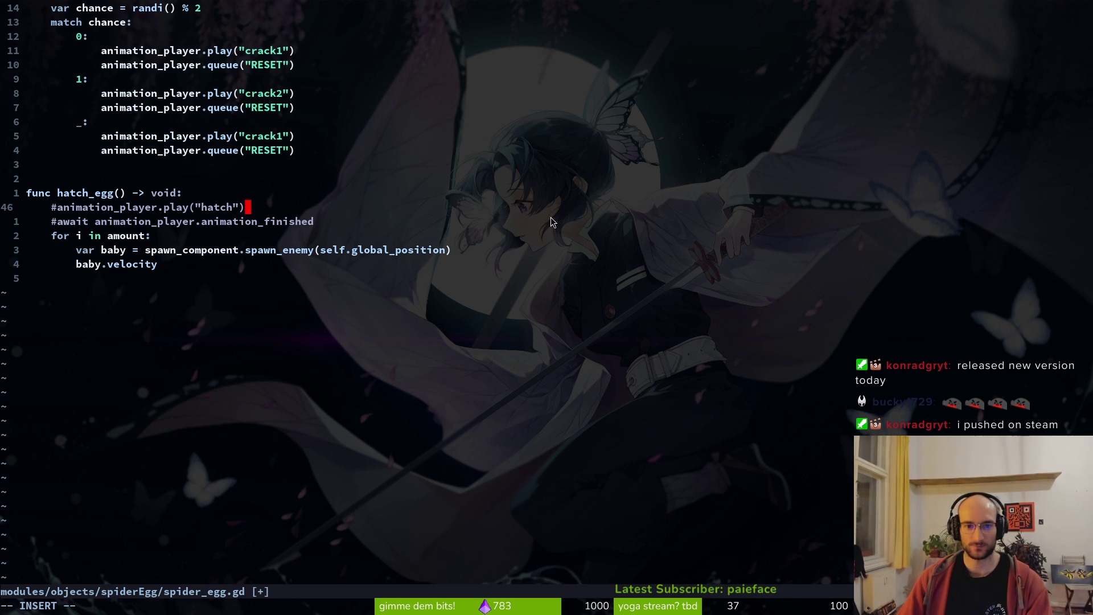
# - Save spider_egg.gd and open honey_droplet.gd for reference
pyautogui.press('Escape')
pyautogui.press('j')
pyautogui.press('j')
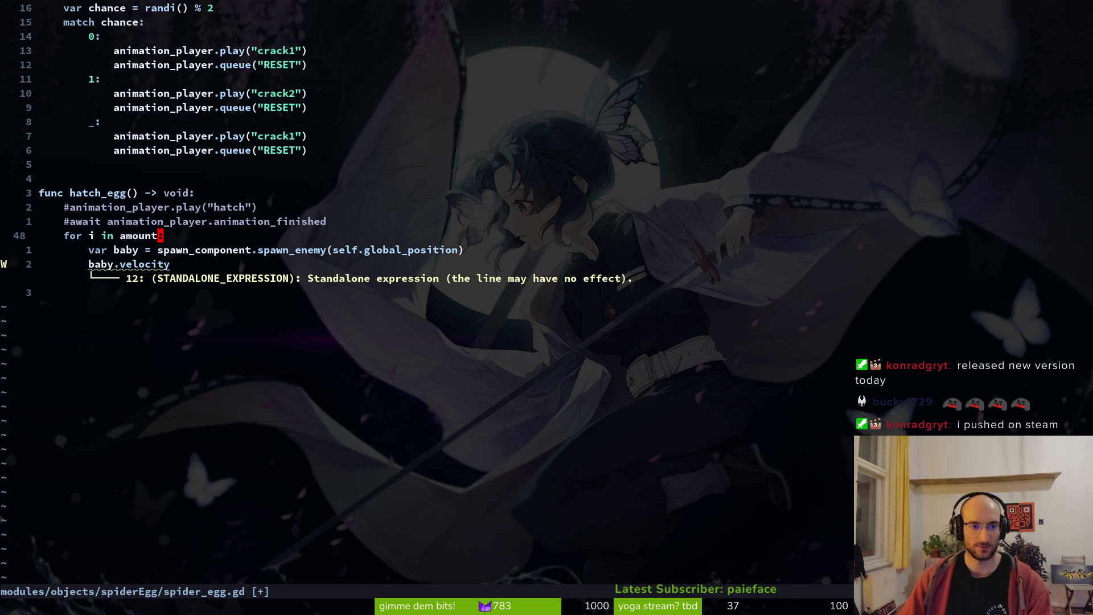
pyautogui.hotkey('ctrl', 's')
pyautogui.hotkey('ctrl', 'p')
pyautogui.write('droplet')
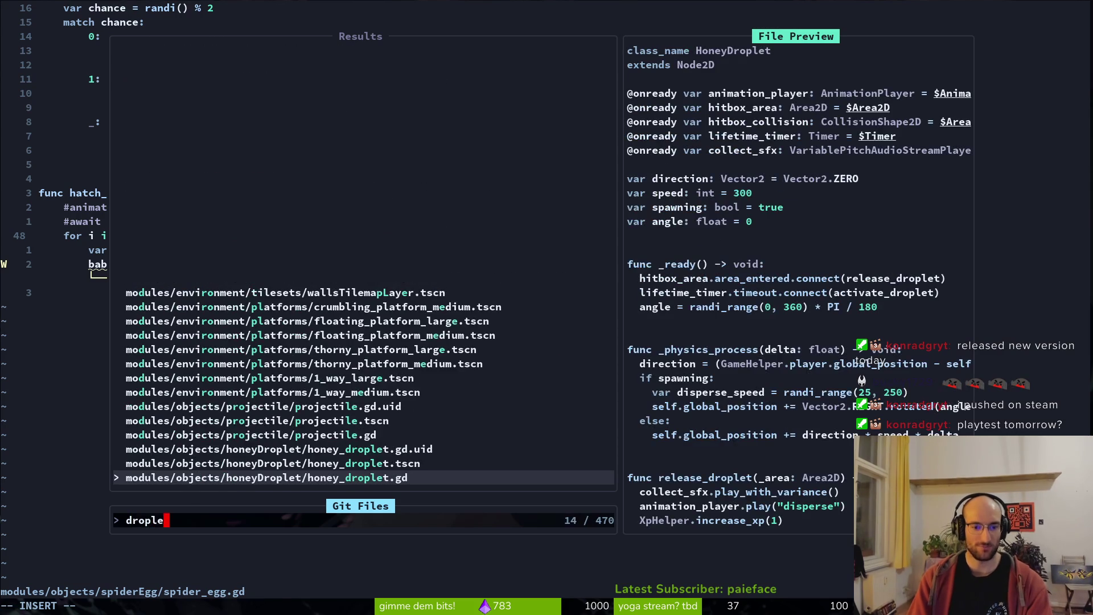
pyautogui.press('Return')
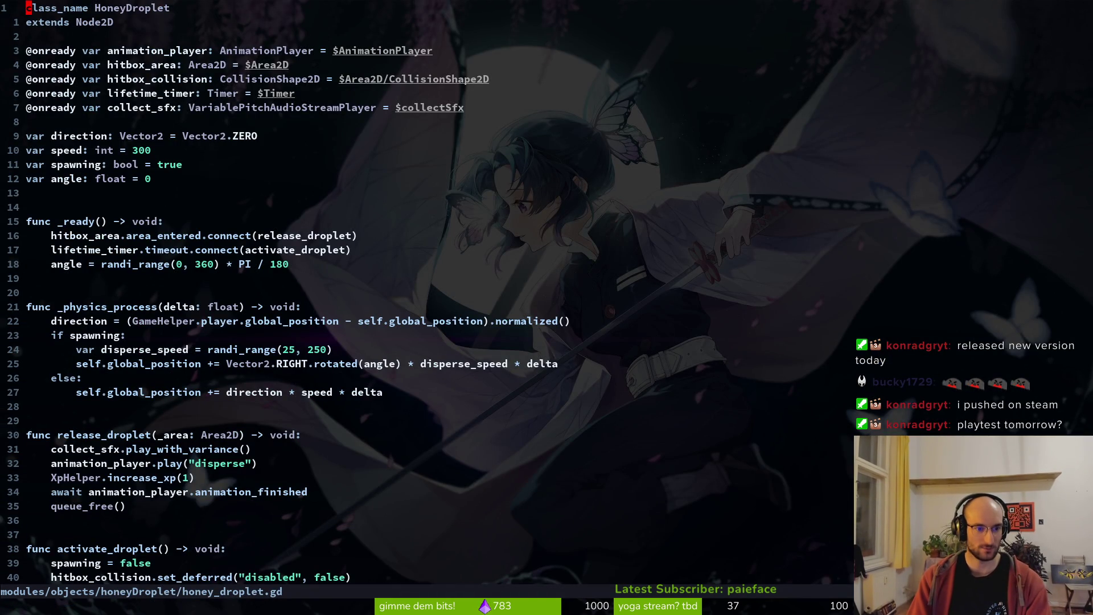
# - Copy honey_droplet's 'angle = randi_range(0, 360) * PI / 180' line above baby.velocity, indent it, and save
pyautogui.press('j')
pyautogui.press('9')
pyautogui.press('j')
pyautogui.press('6')
pyautogui.press('j')
pyautogui.press('j')
pyautogui.press('j')
pyautogui.hotkey('ctrl', 'o')
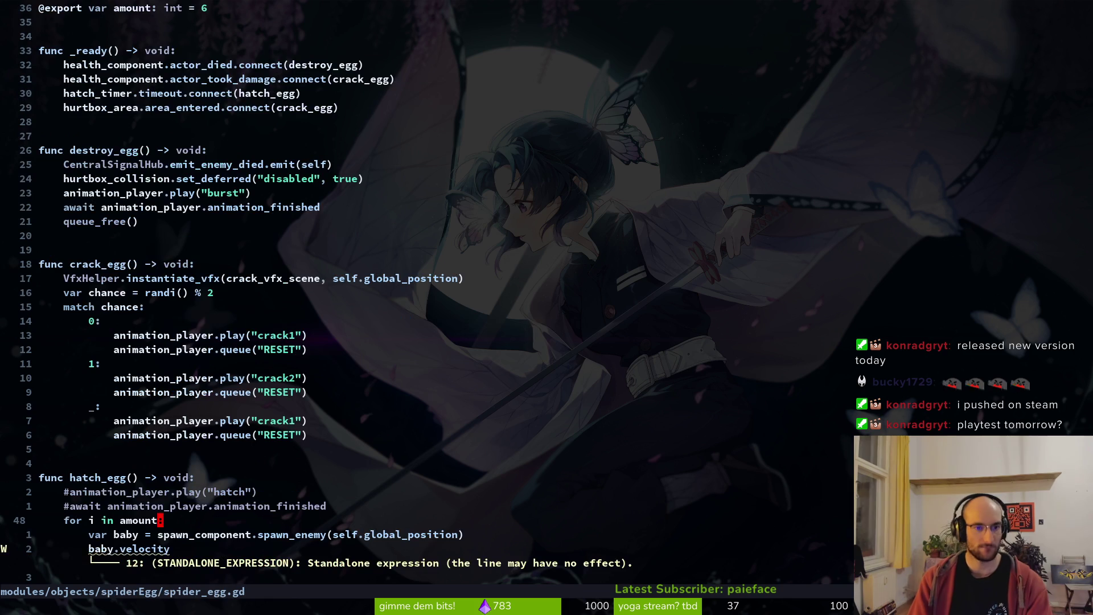
pyautogui.press('j')
pyautogui.press('j')
pyautogui.press('O')
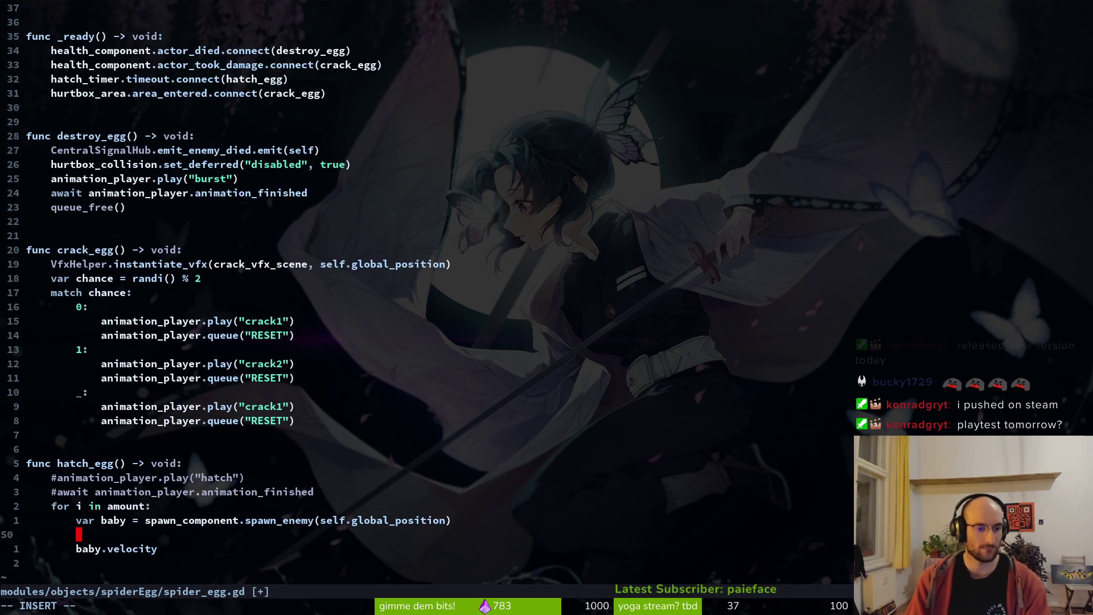
pyautogui.press('Escape')
pyautogui.press('p')
pyautogui.press('V')
pyautogui.press('>')
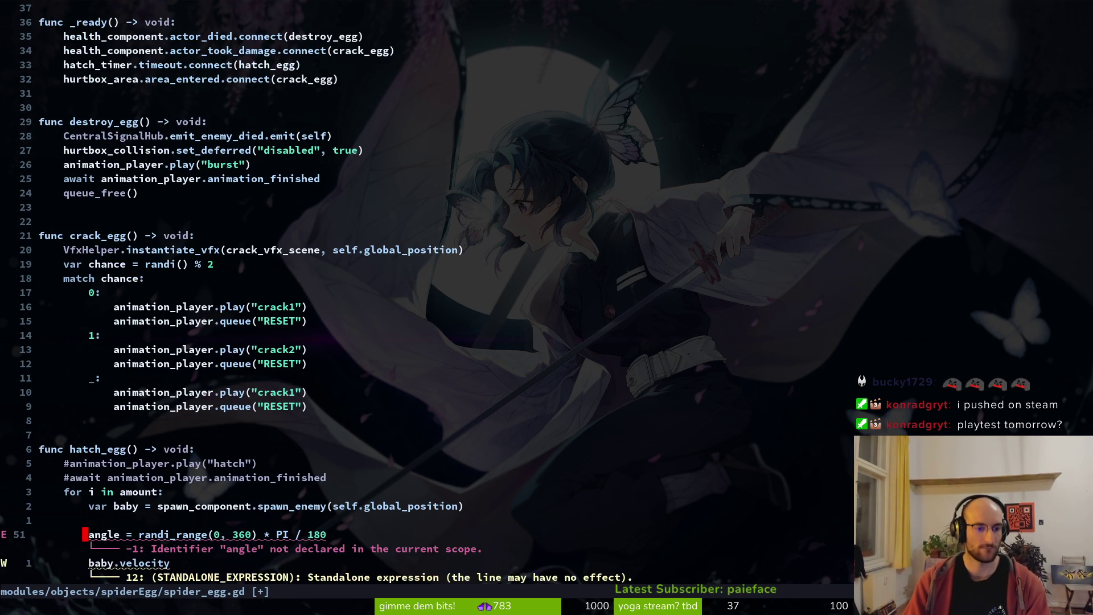
pyautogui.write(':w')
pyautogui.press('Return')
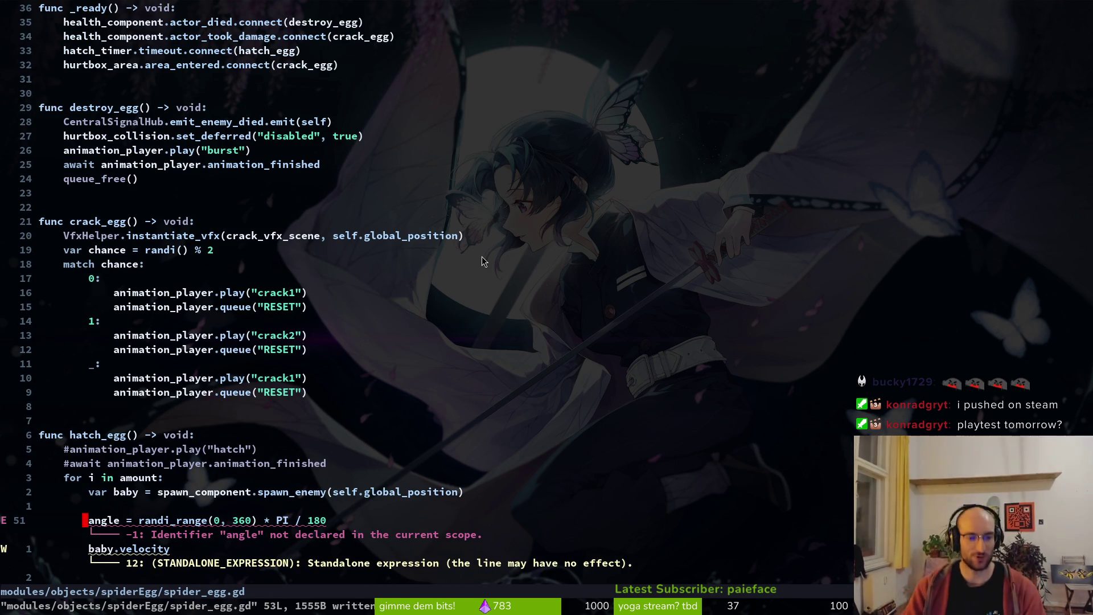
# - Declare the pasted angle as a local with a 'var ' prefix
pyautogui.press('i')
pyautogui.press('Tab')
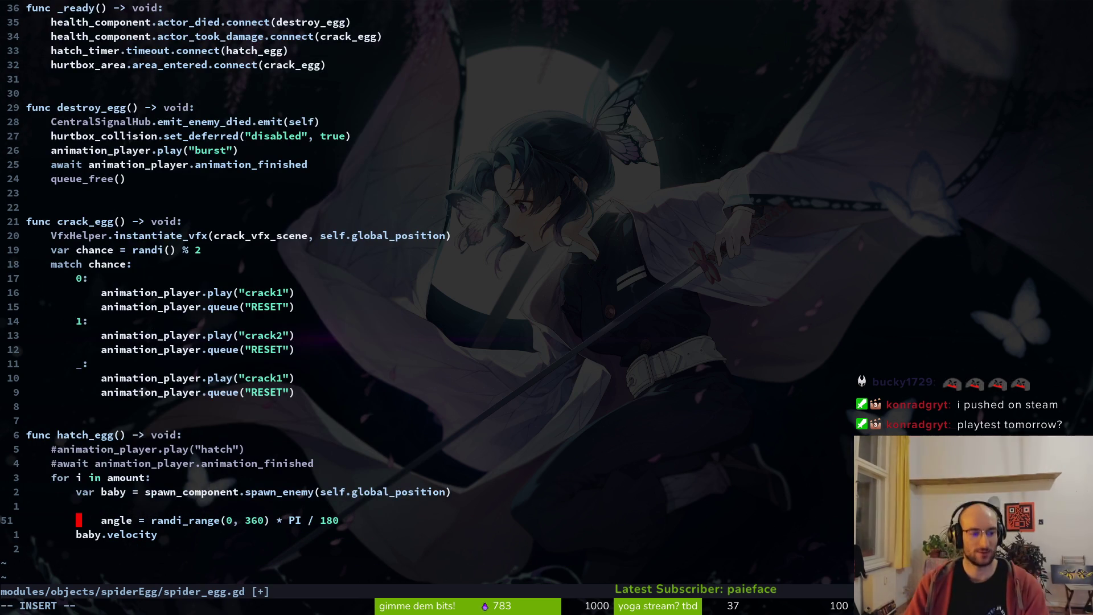
pyautogui.write('var')
pyautogui.press('Escape')
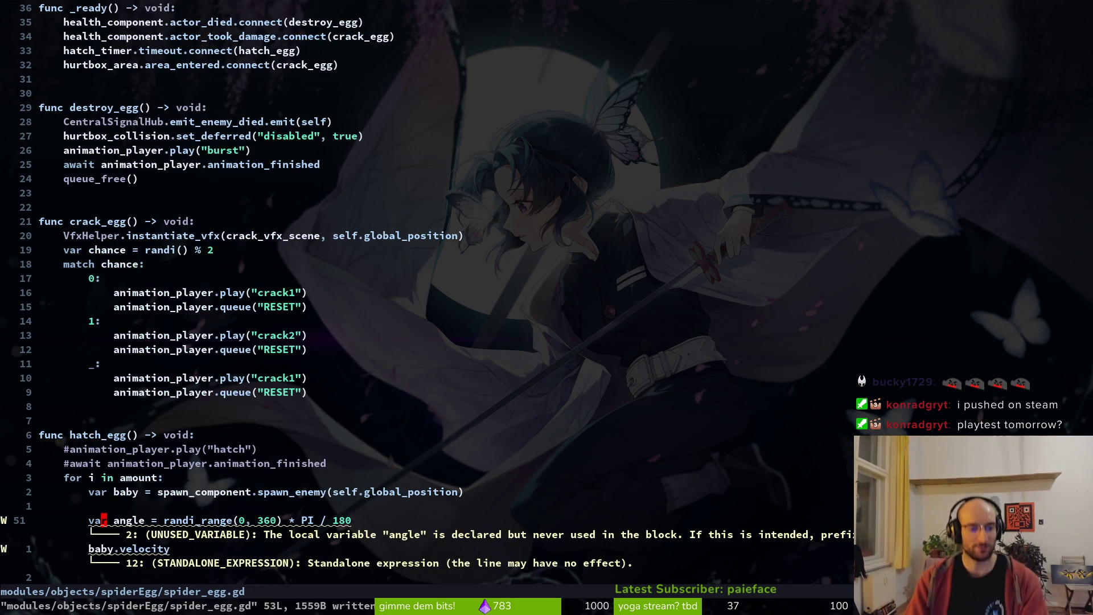
pyautogui.press('j')
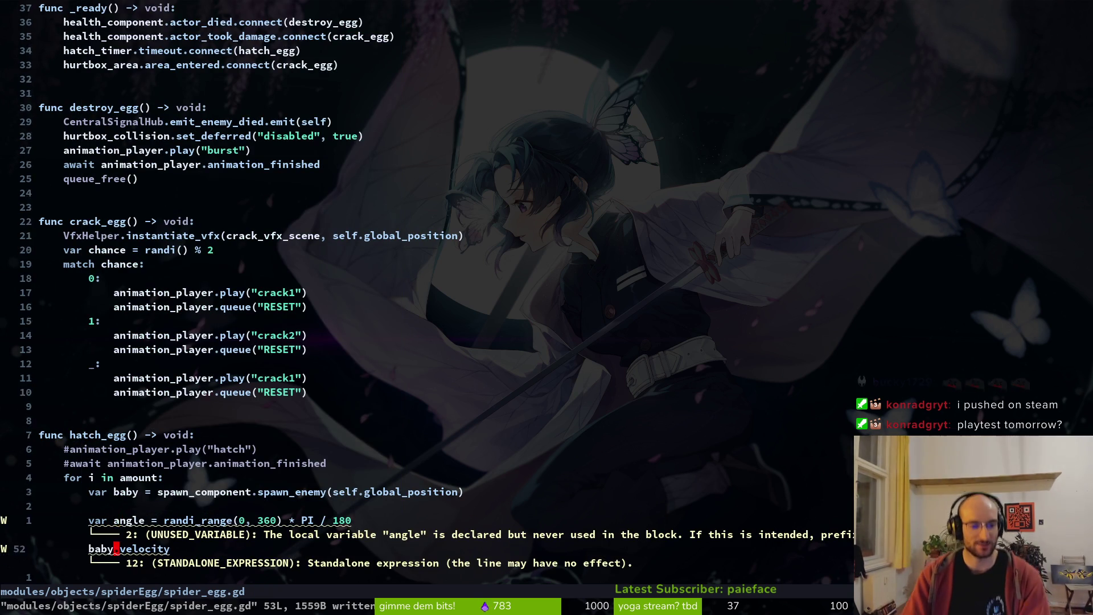
pyautogui.press('k')
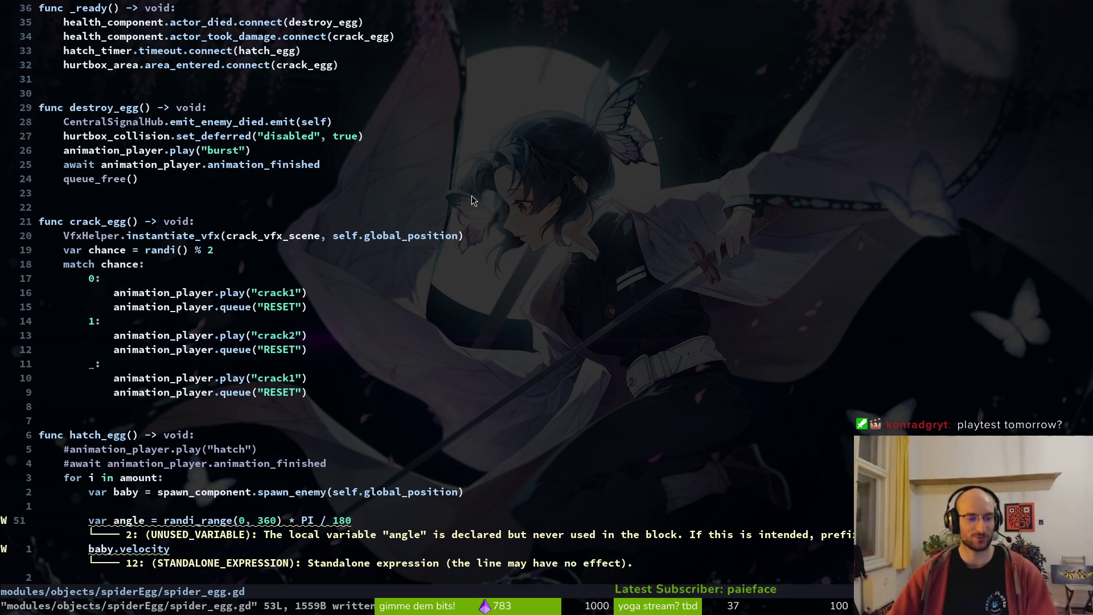
# - Delete the empty line inside the loop and save spider_egg.gd
pyautogui.scroll(-3, 209, 367)
pyautogui.click(200, 367)
pyautogui.click(205, 378)
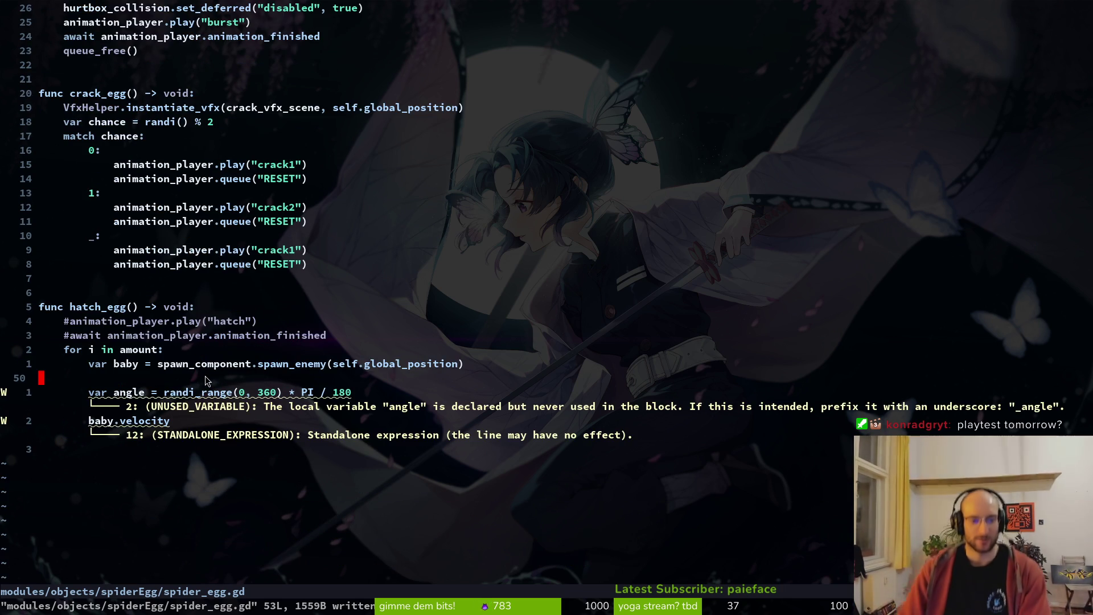
pyautogui.press('d')
pyautogui.press('d')
pyautogui.write(':w')
pyautogui.press('Return')
pyautogui.press('j')
pyautogui.press('$')
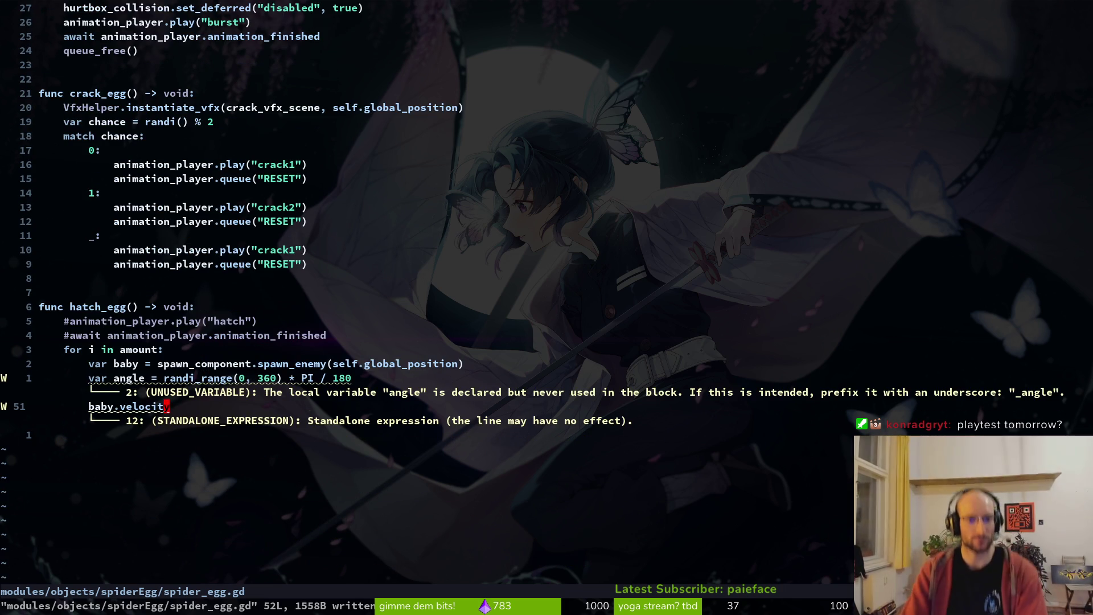
pyautogui.hotkey('ctrl', 'o')
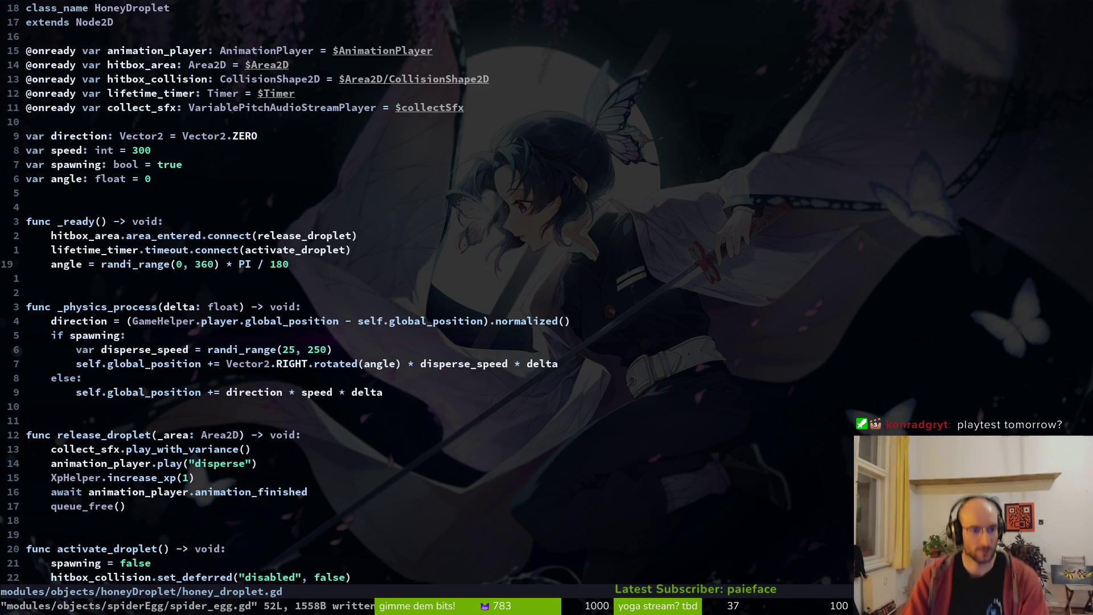
# - Copy the disperse_speed and position update lines from honey_droplet.gd for reference
pyautogui.press('j')
pyautogui.press('j')
pyautogui.press('j')
pyautogui.press('k')
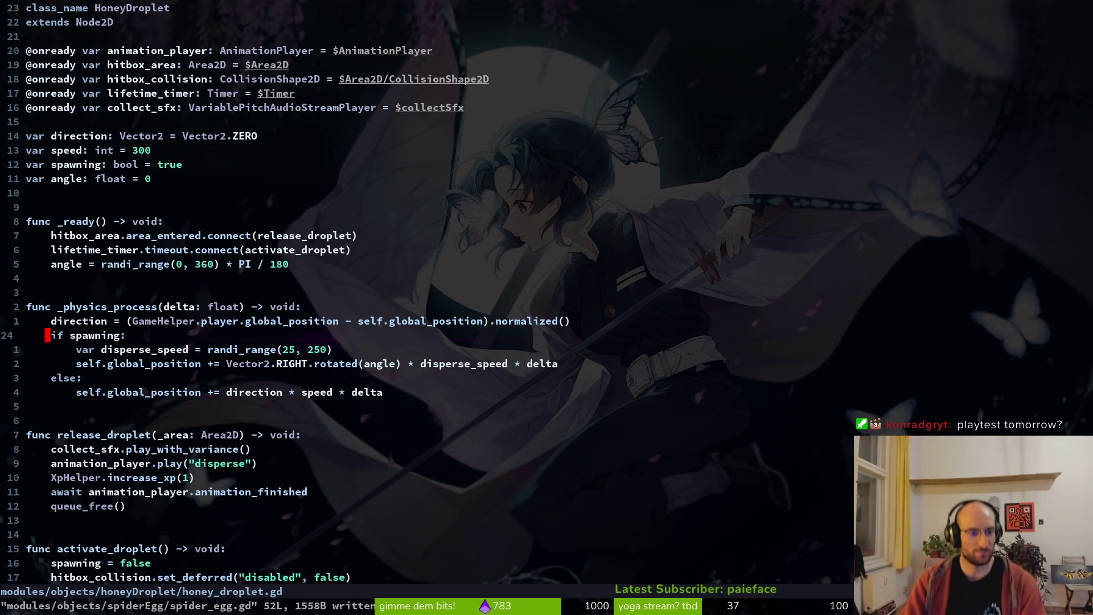
pyautogui.press('j')
pyautogui.press('k')
pyautogui.press('j')
pyautogui.press('y')
pyautogui.press('y')
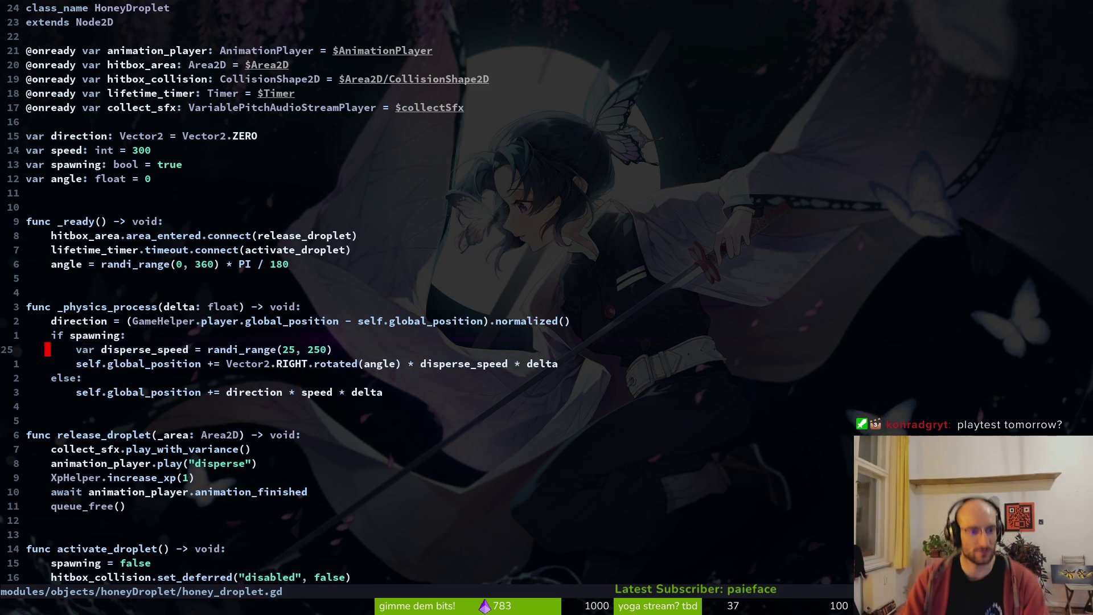
pyautogui.hotkey('ctrl', 'o')
pyautogui.hotkey('ctrl', '6')
pyautogui.hotkey('shift', 'v')
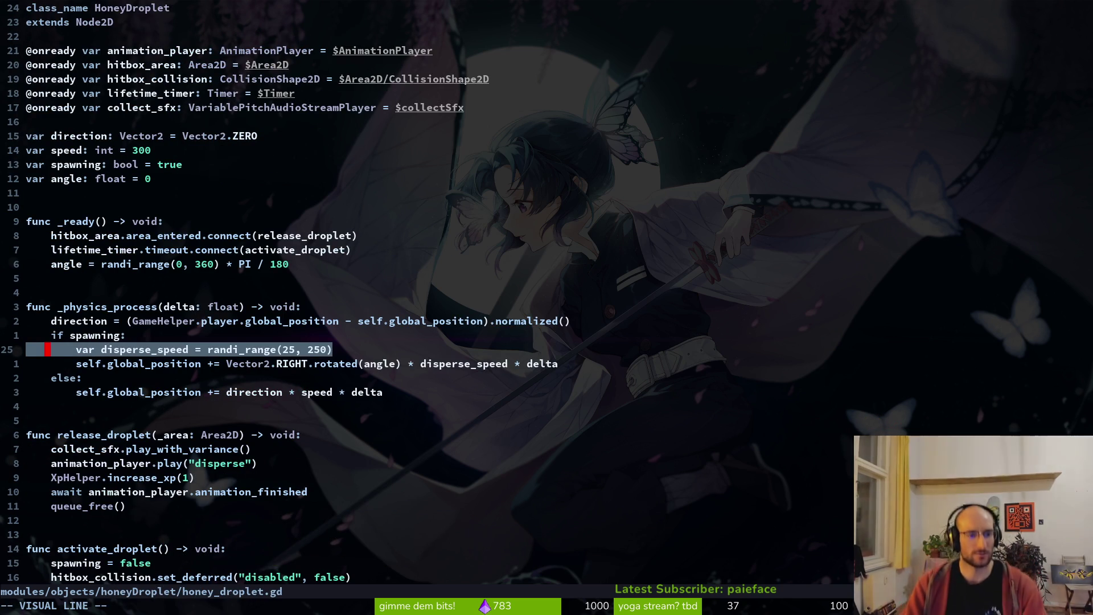
pyautogui.press('j')
pyautogui.press('y')
pyautogui.hotkey('ctrl', '6')
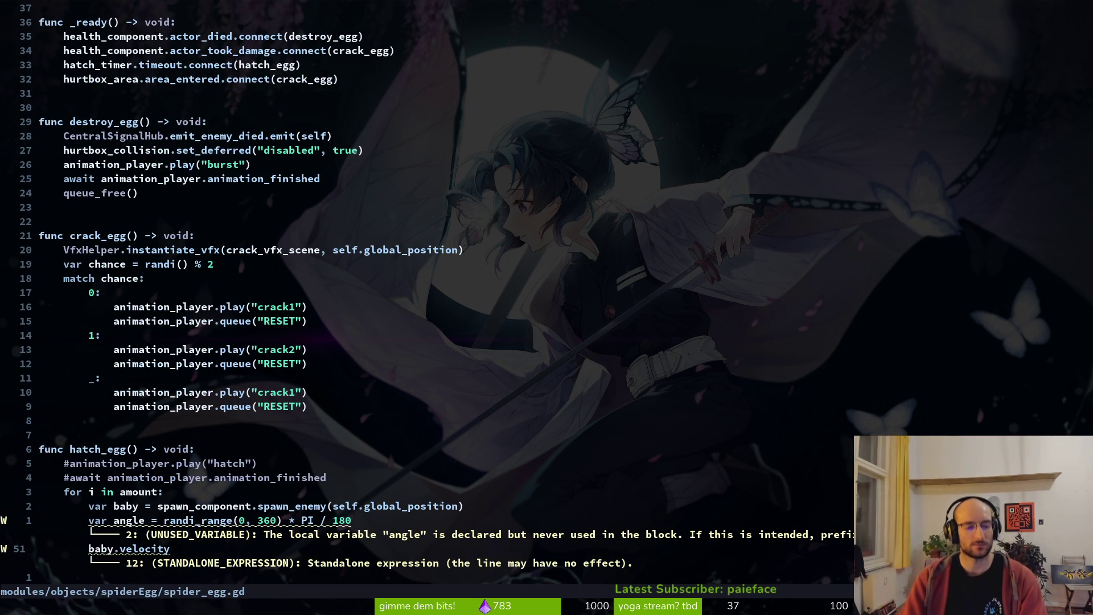
# - Delete the var angle line in spider_egg.gd and save, then undo the deletion
pyautogui.press('k')
pyautogui.write('Vd')
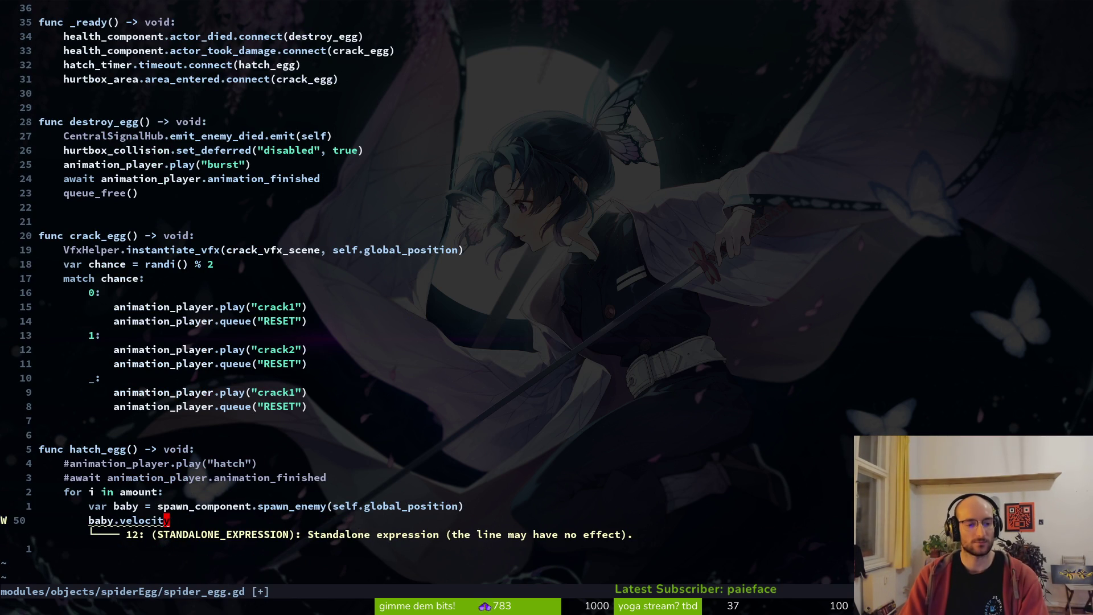
pyautogui.write('u:w')
pyautogui.press('Return')
pyautogui.press('j')
pyautogui.press('k')
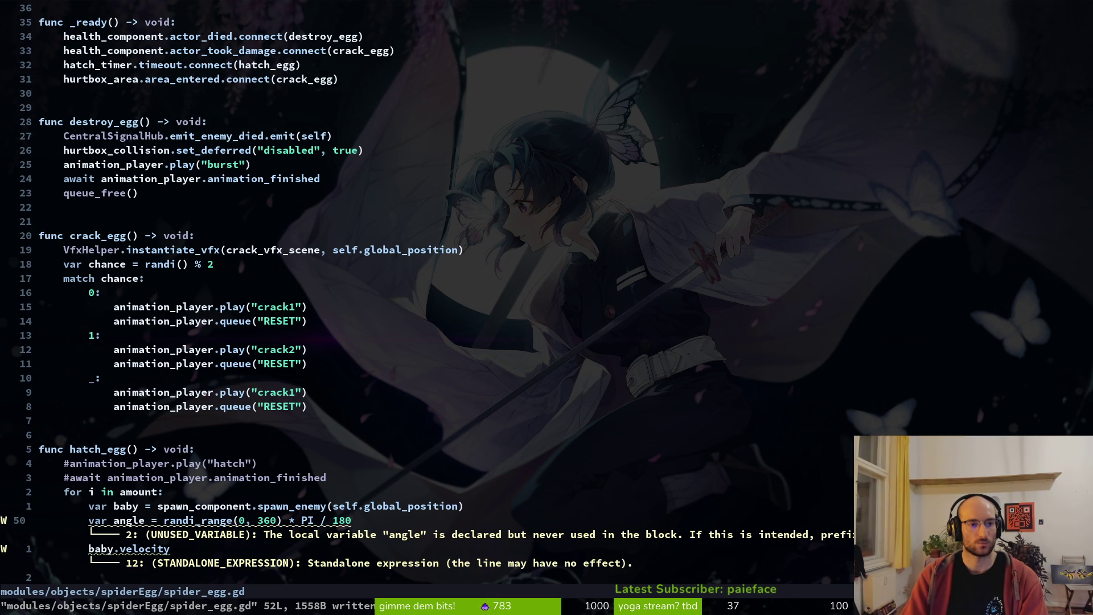
pyautogui.press('j')
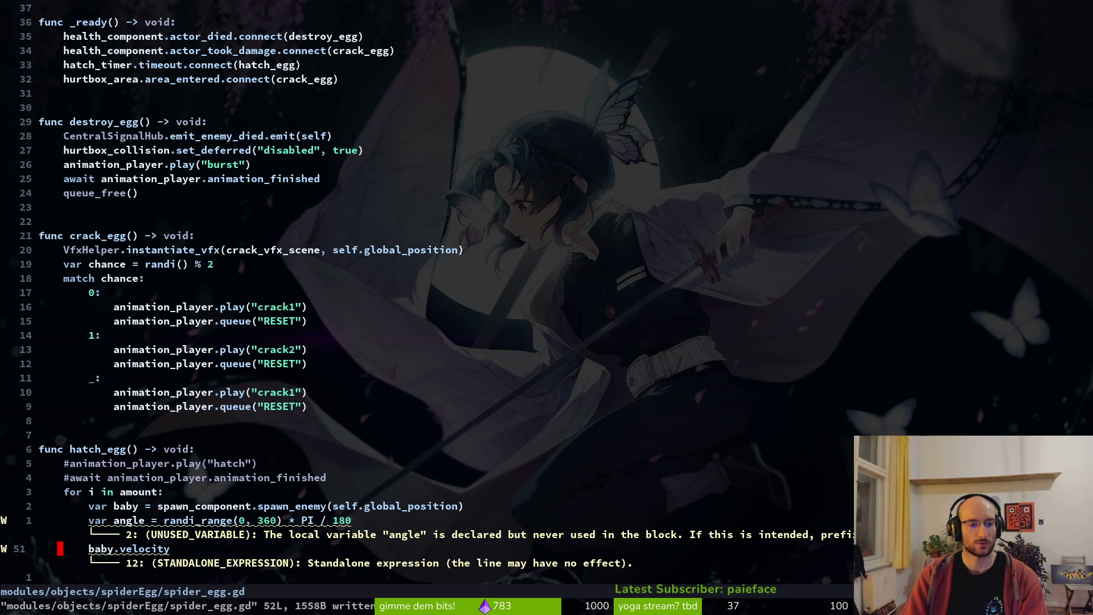
# - Compare honey_droplet.gd's position update line with spider_egg.gd's velocity code
pyautogui.hotkey('ctrl', '6')
pyautogui.press('j')
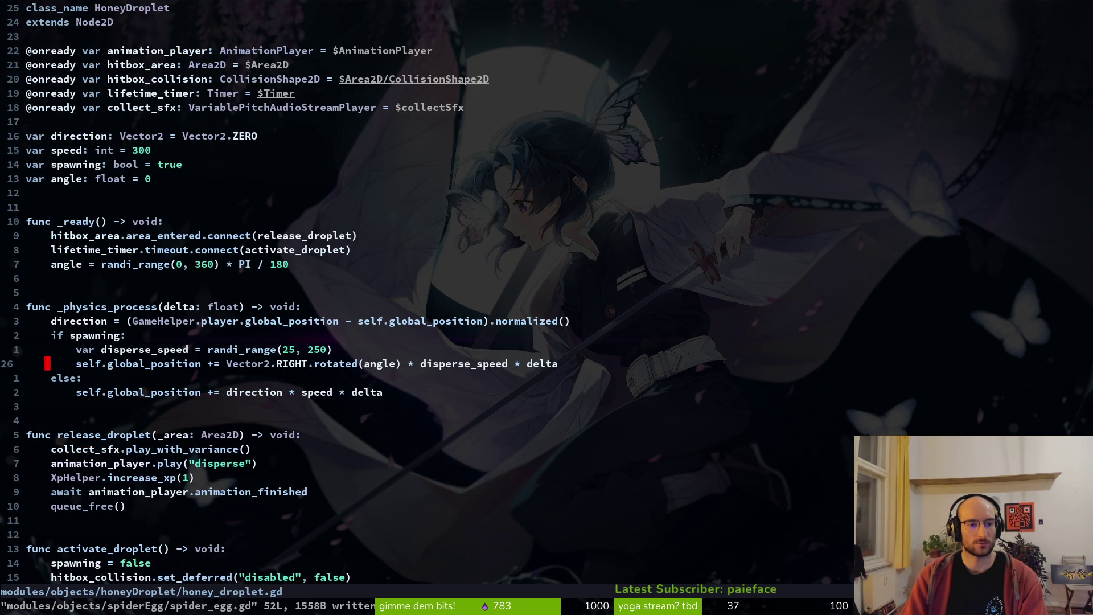
pyautogui.hotkey('shift', 'v')
pyautogui.press('y')
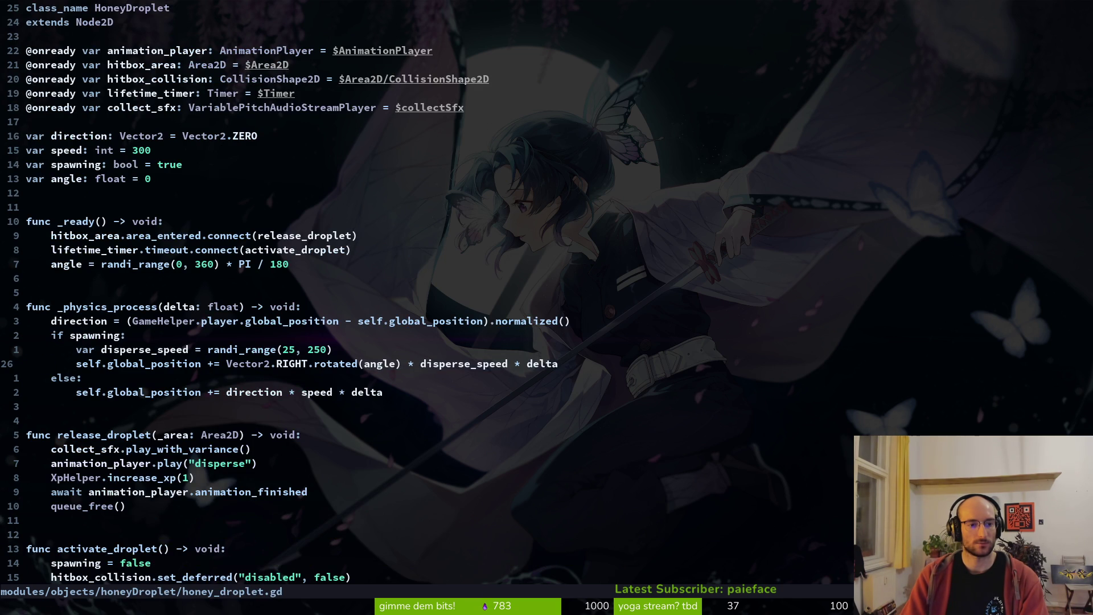
pyautogui.hotkey('ctrl', '6')
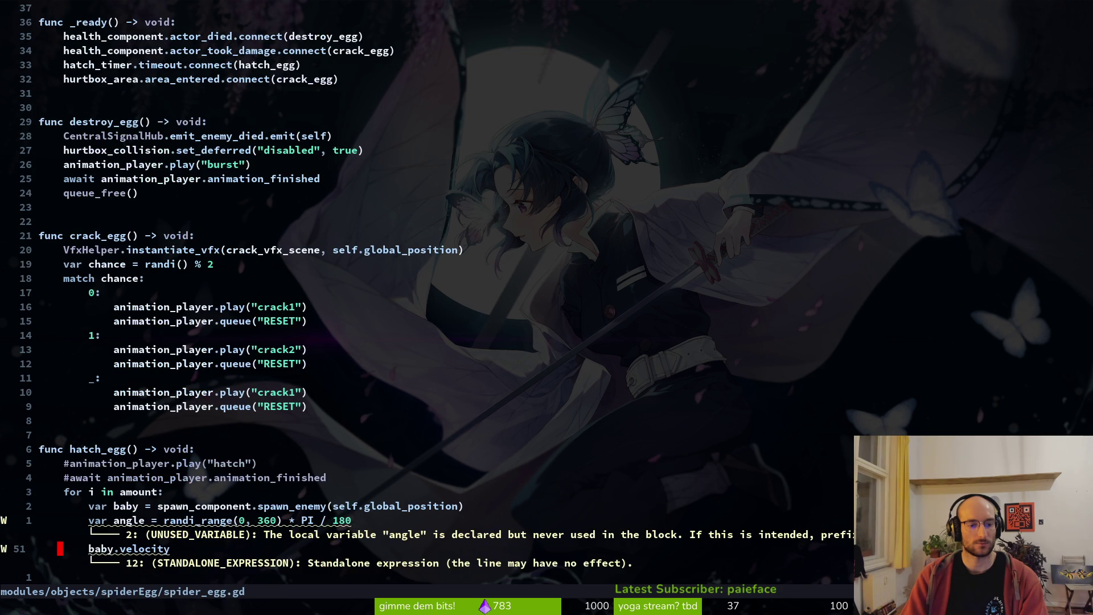
pyautogui.hotkey('ctrl', '6')
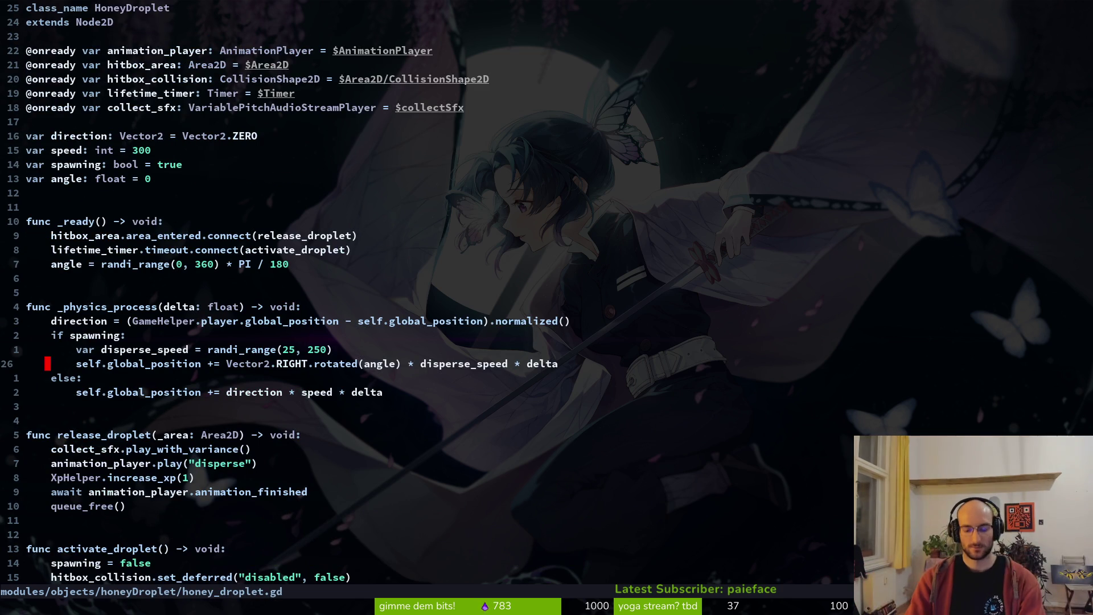
pyautogui.hotkey('ctrl', '6')
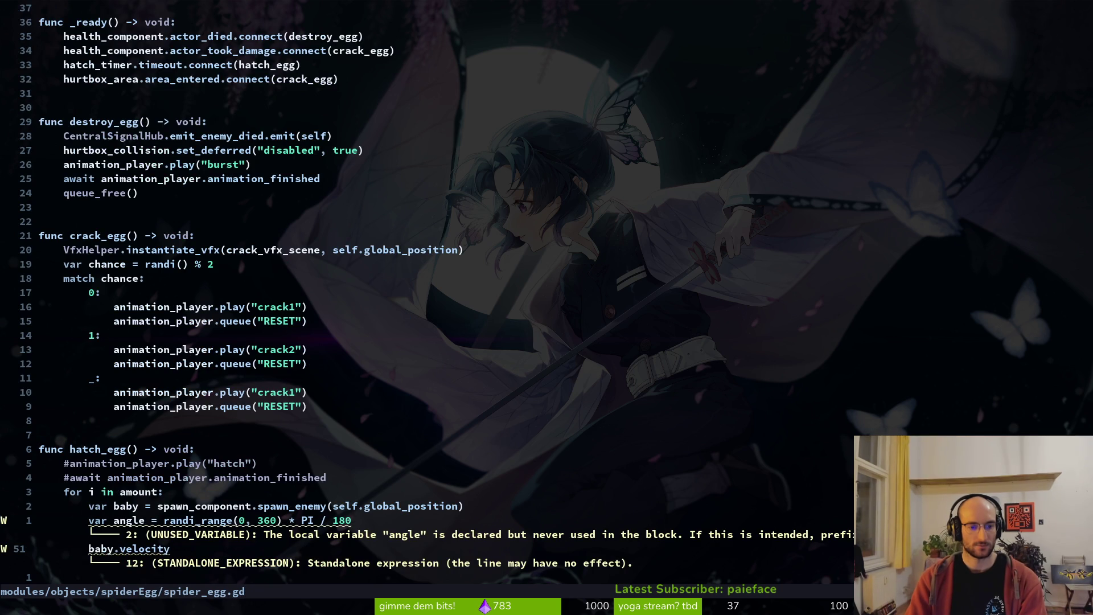
# - Begin assigning the angle variable to baby.velocity in spider_egg.gd
pyautogui.write('A = ')
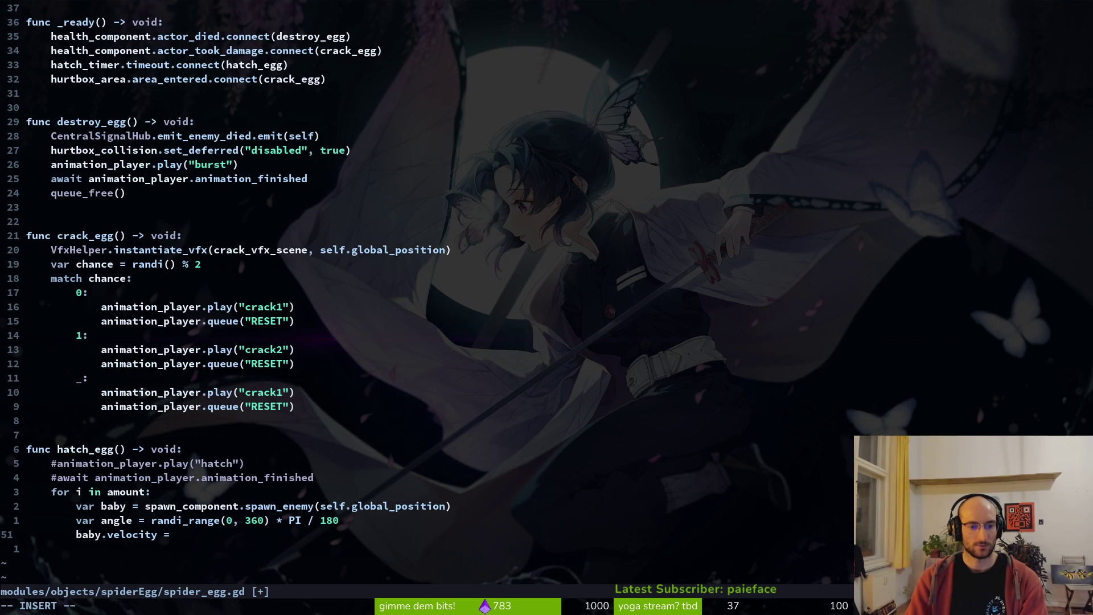
pyautogui.write('ang')
pyautogui.press('Tab')
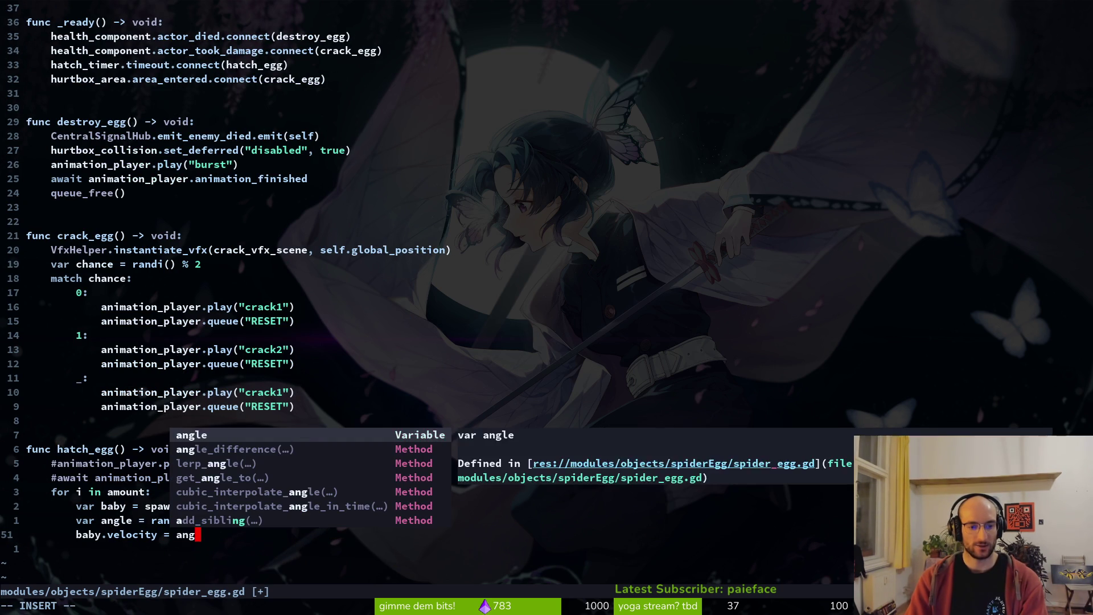
pyautogui.write('*')
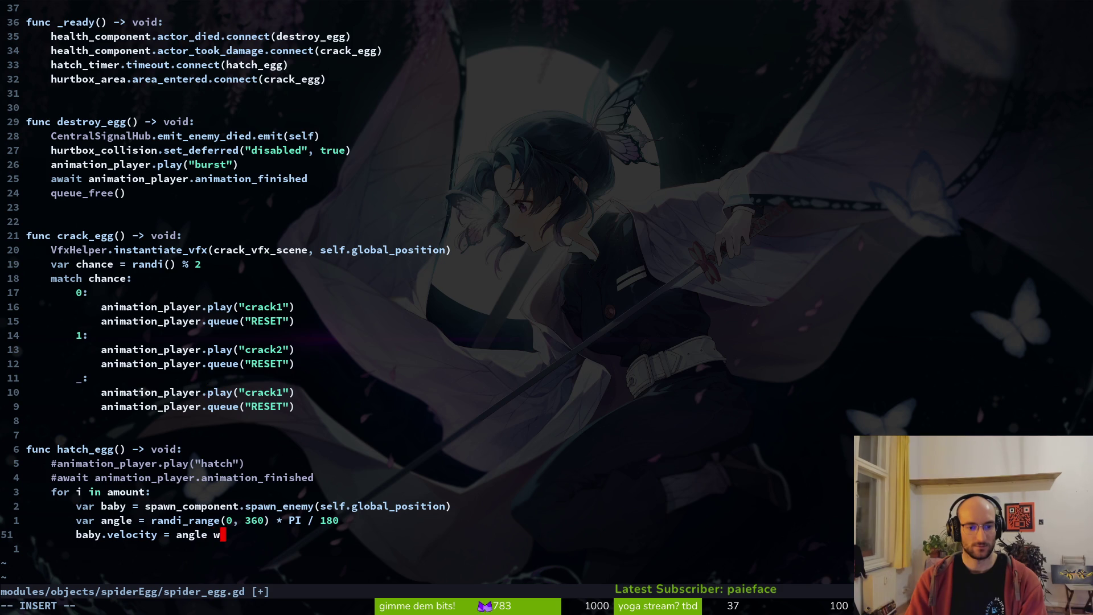
pyautogui.press('BackSpace')
pyautogui.press('BackSpace')
pyautogui.press('Escape')
pyautogui.hotkey('ctrl', '6')
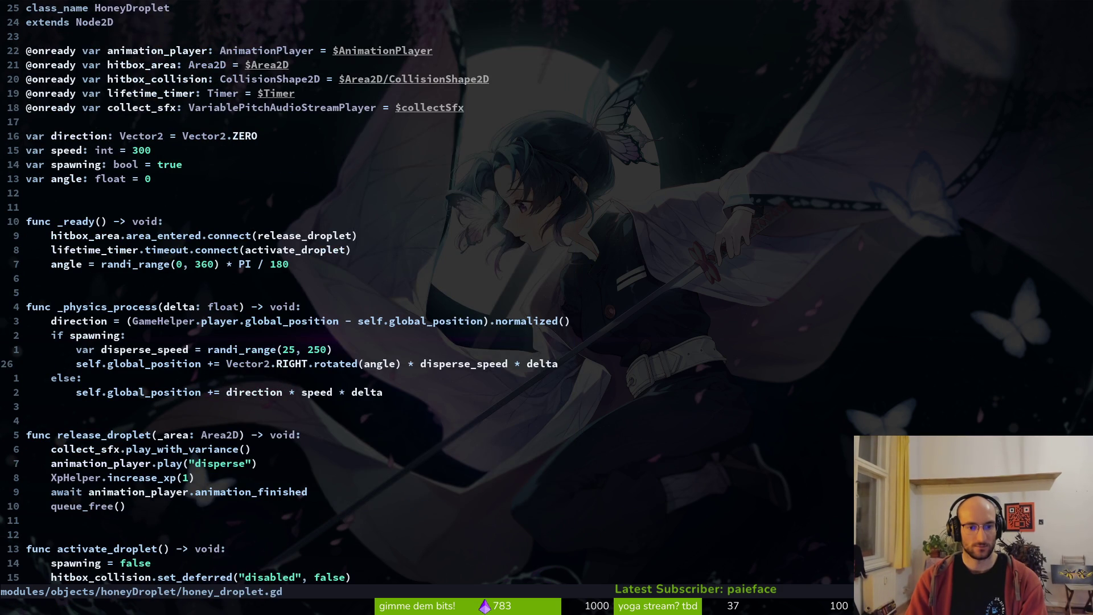
pyautogui.hotkey('ctrl', '6')
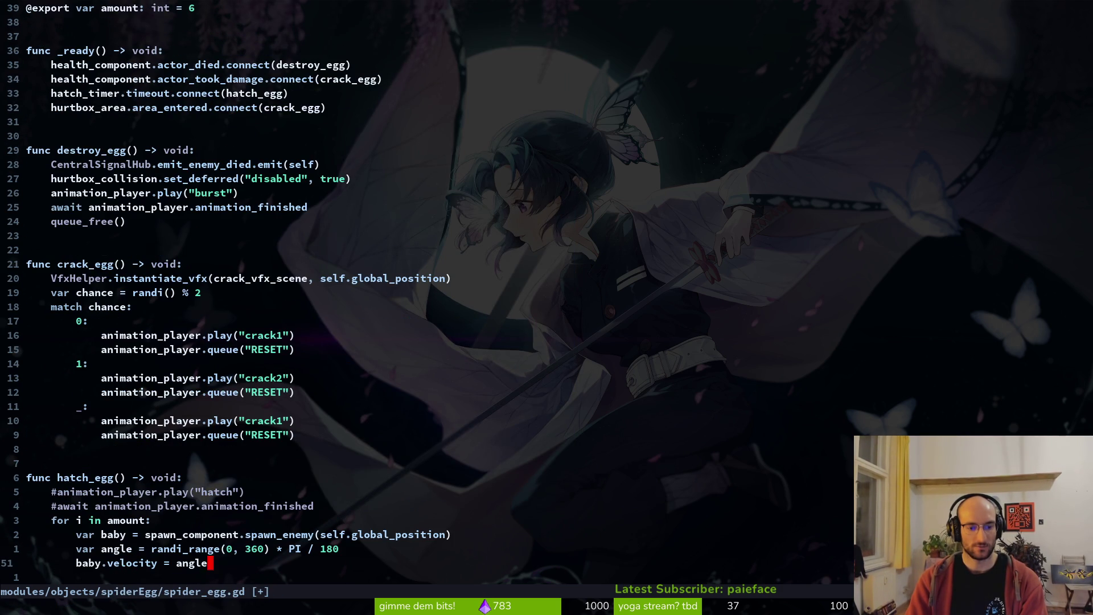
# - Change the velocity value to Vector2.RIGHT.angle(angle) and save spider_egg.gd
pyautogui.write('ciwVector2')
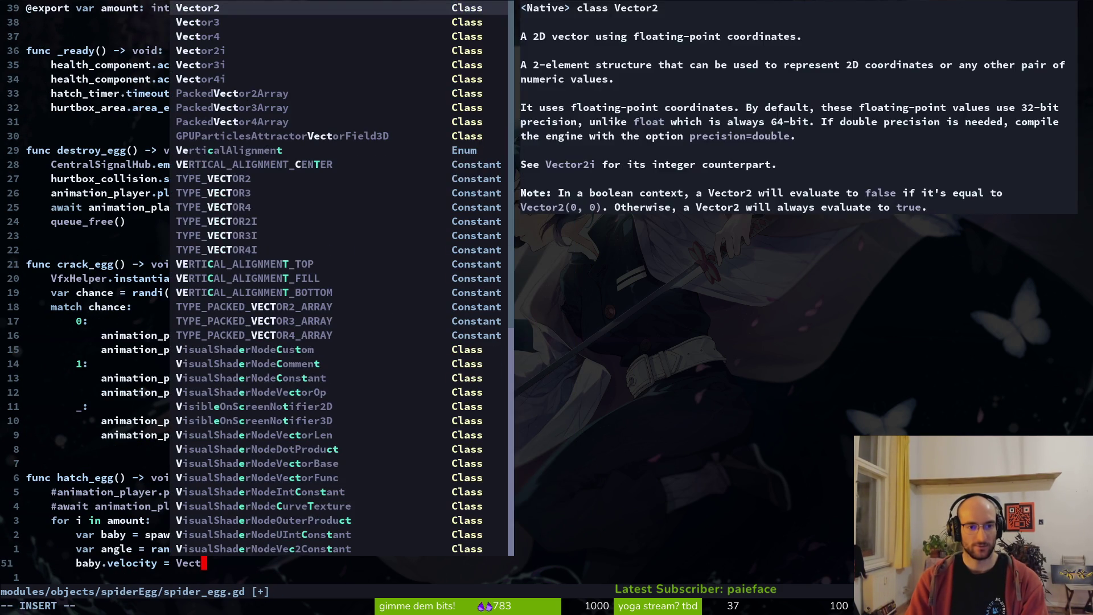
pyautogui.write('.RIGHT.ang')
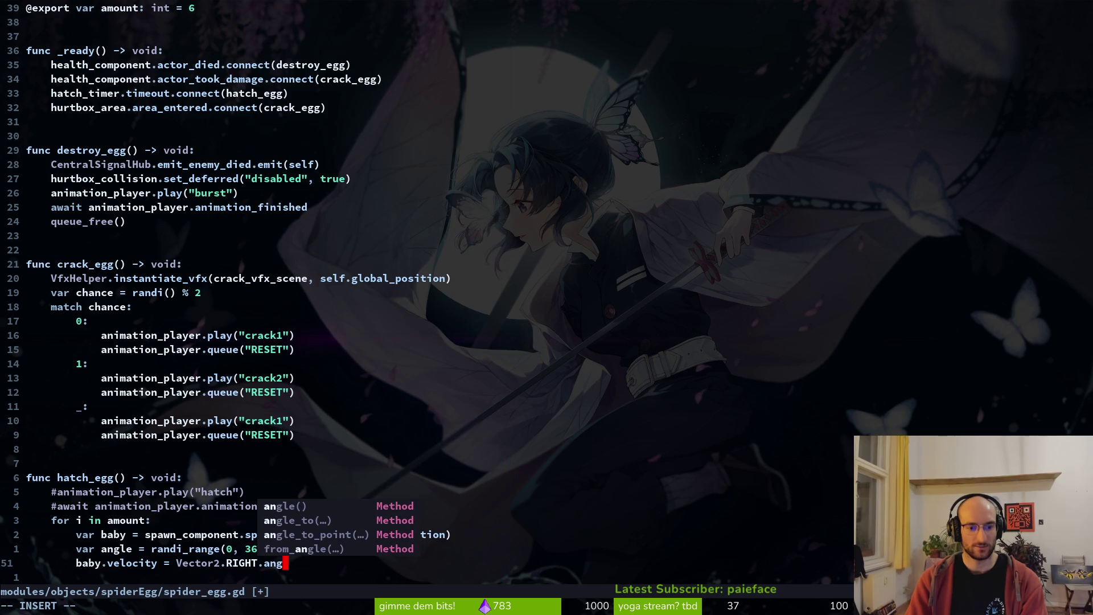
pyautogui.press('Return')
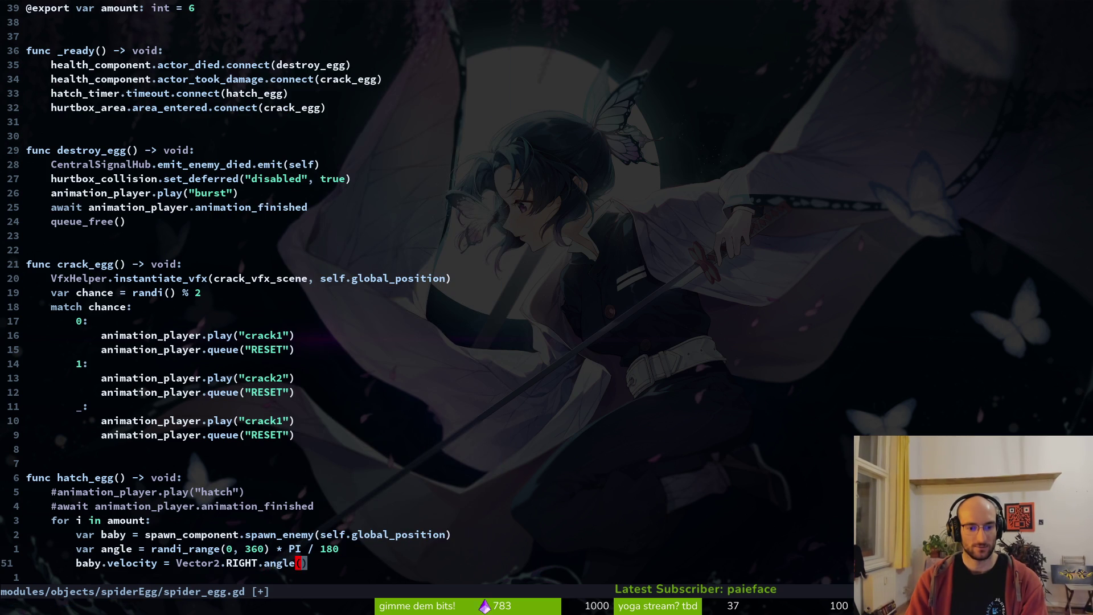
pyautogui.write('ian')
pyautogui.press('BackSpace')
pyautogui.press('BackSpace')
pyautogui.press('BackSpace')
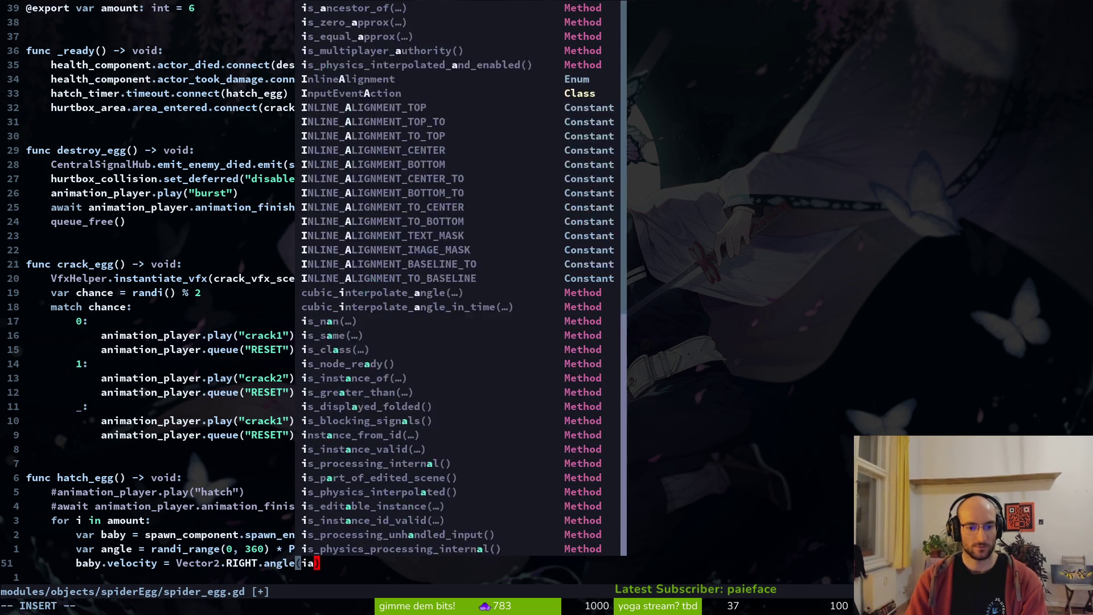
pyautogui.write('angle')
pyautogui.press('Escape')
pyautogui.write(':w')
pyautogui.press('Return')
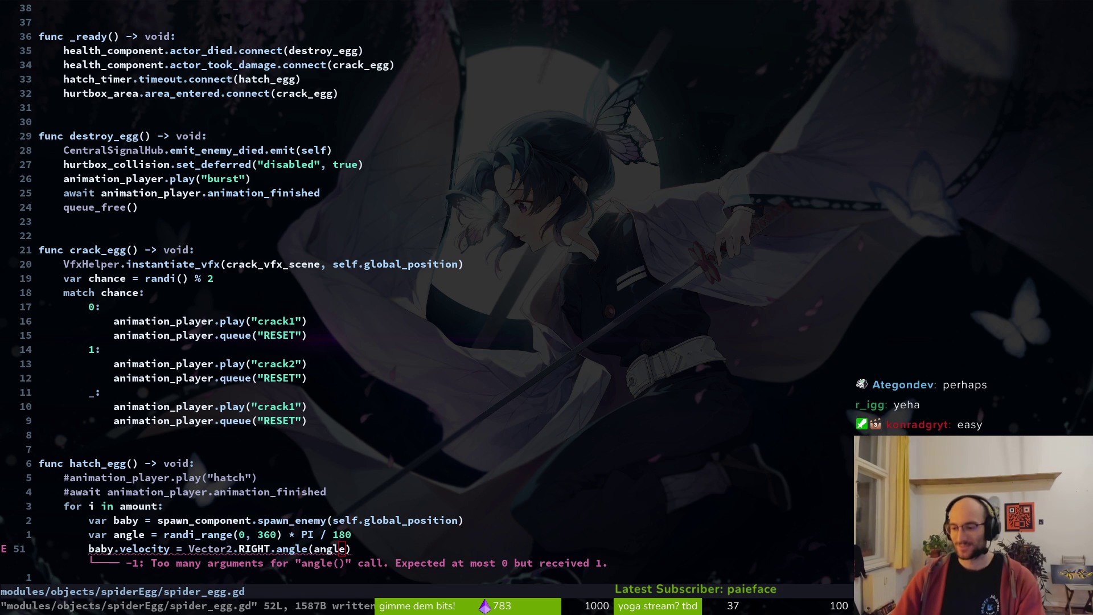
# - Fix the call to Vector2.RIGHT.rotated(angle) and multiply the velocity by 100
pyautogui.click(422, 368)
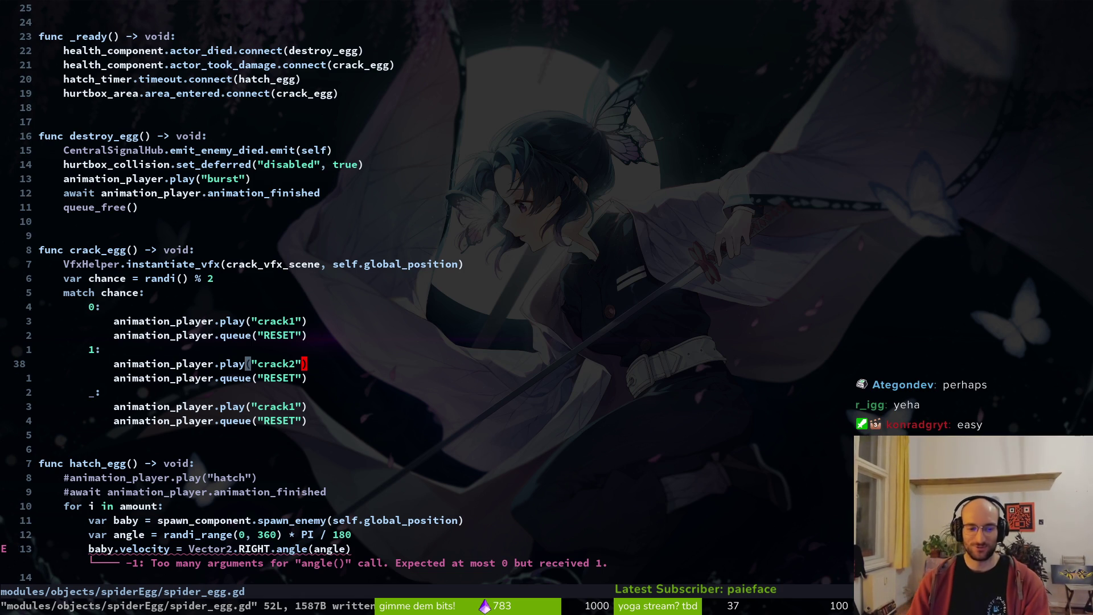
pyautogui.hotkey('ctrl', '6')
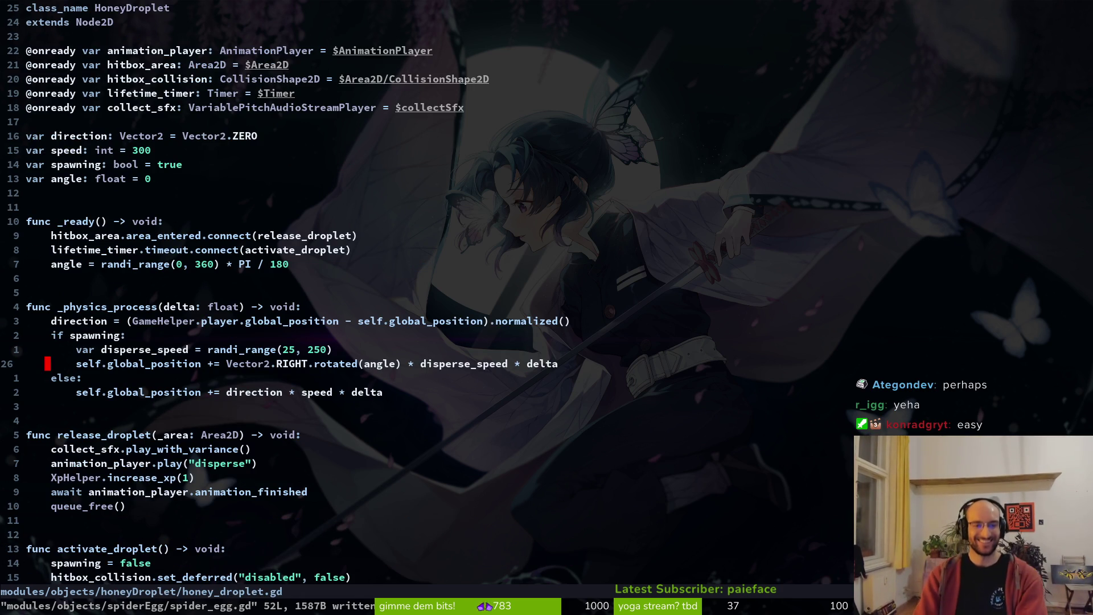
pyautogui.hotkey('ctrl', '6')
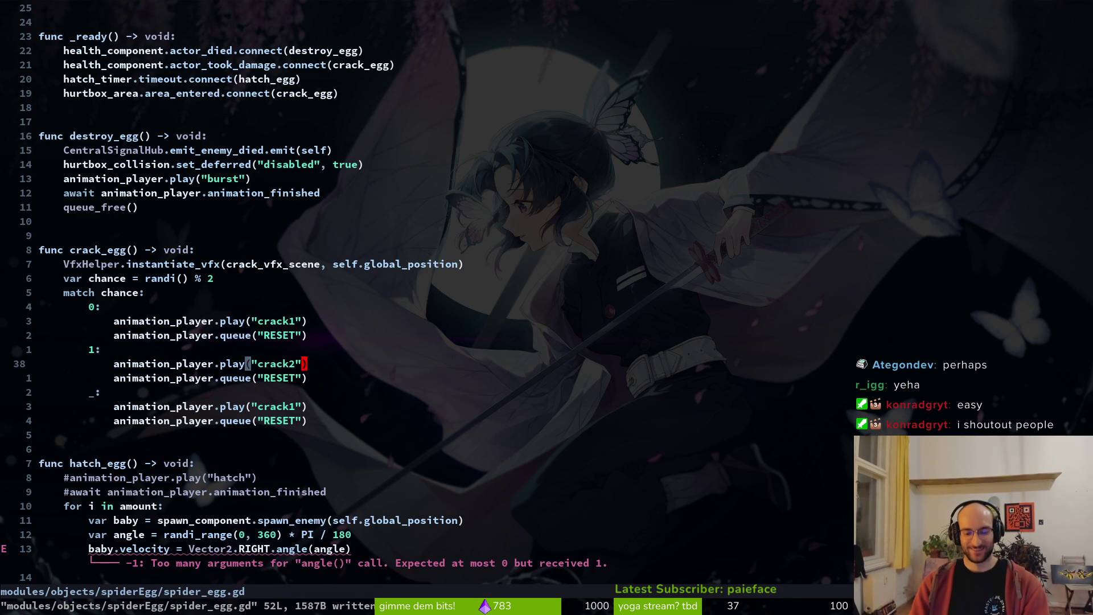
pyautogui.click(305, 548)
pyautogui.write('ciwrotated')
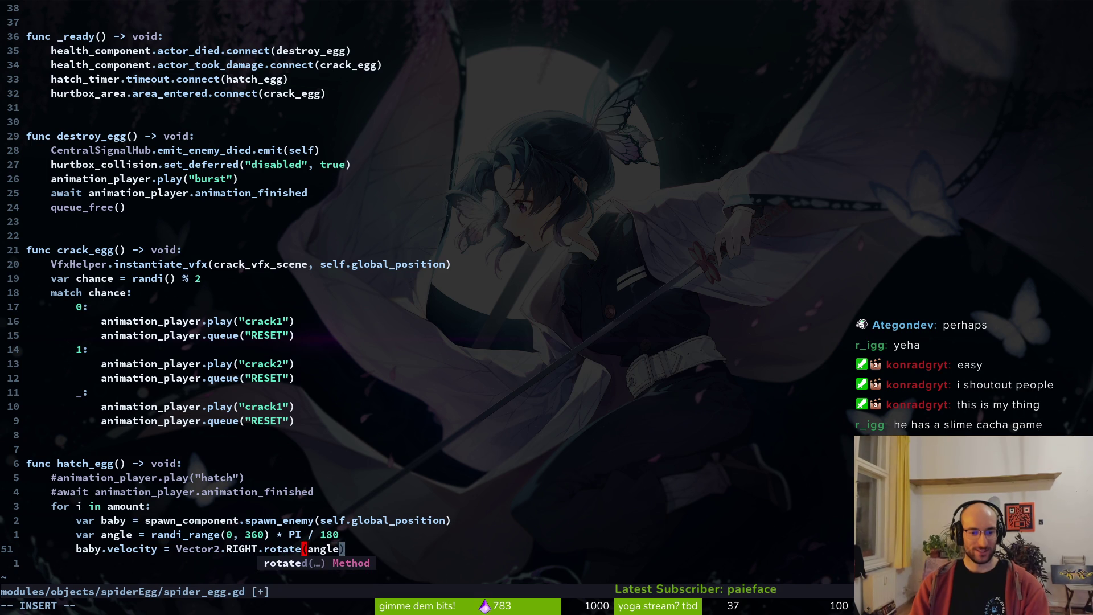
pyautogui.press('Escape')
pyautogui.hotkey('ctrl', '6')
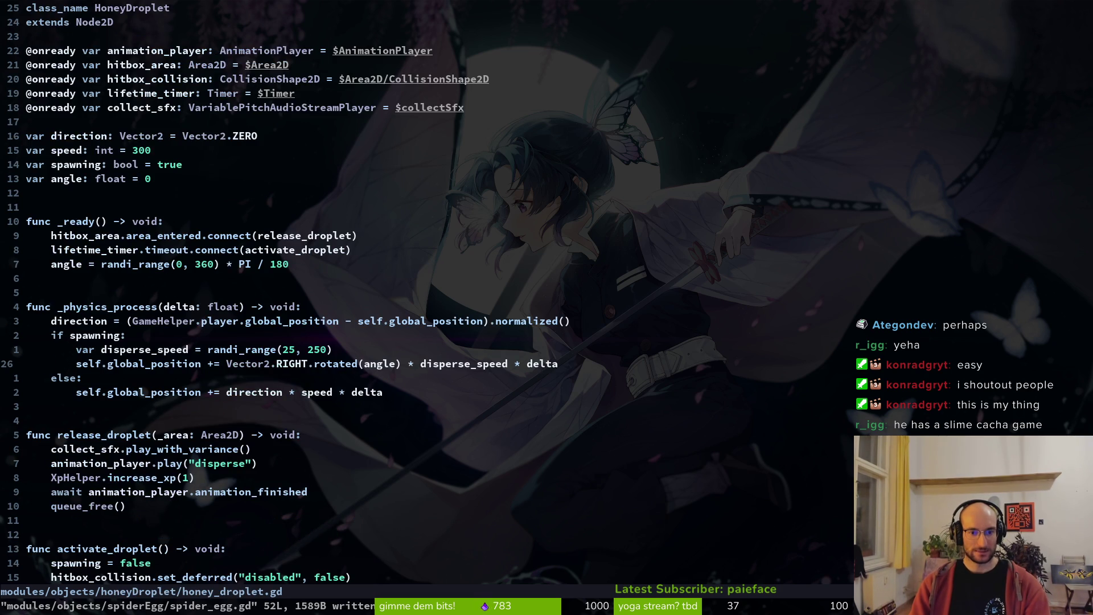
pyautogui.hotkey('ctrl', '6')
pyautogui.write('A * 100')
pyautogui.press('Escape')
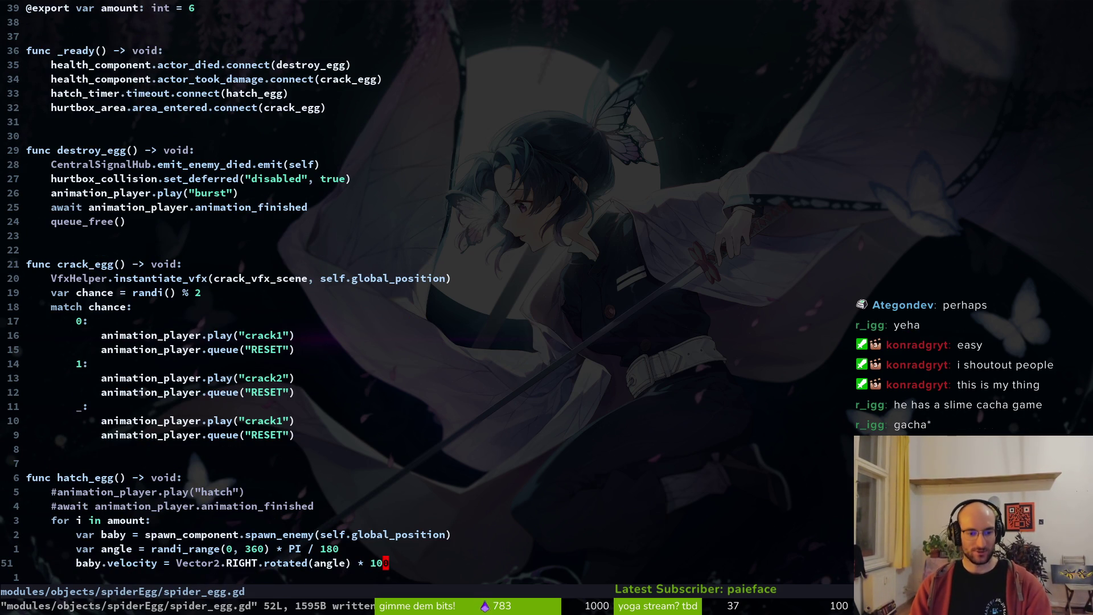
# - Delete the two commented hatch animation lines and run the game in Godot with F5
pyautogui.press('k')
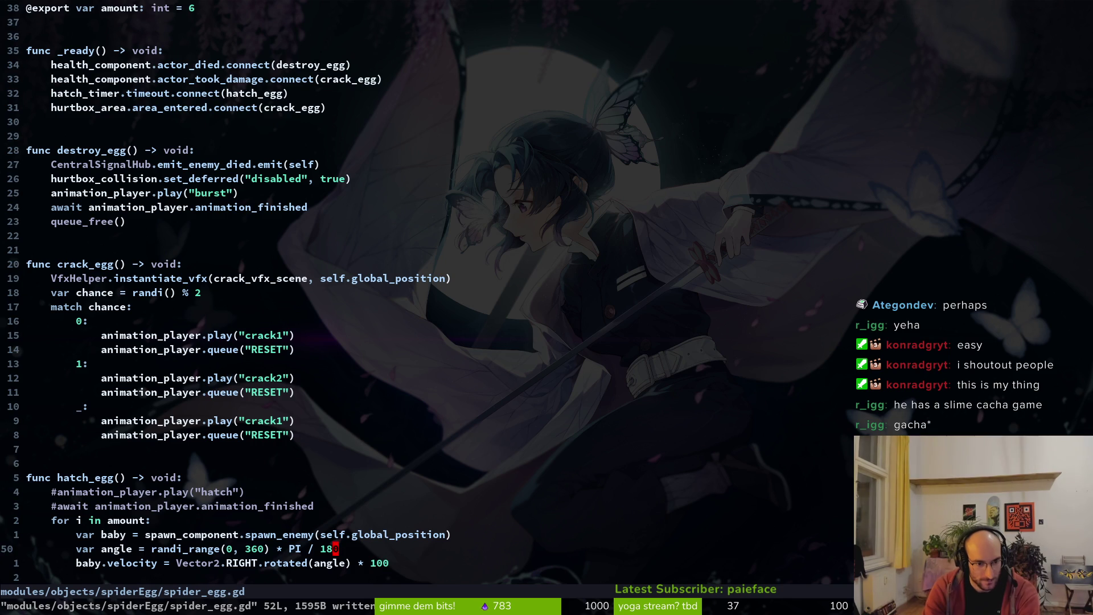
pyautogui.press('k')
pyautogui.press('k')
pyautogui.press('k')
pyautogui.hotkey('shift', 'v')
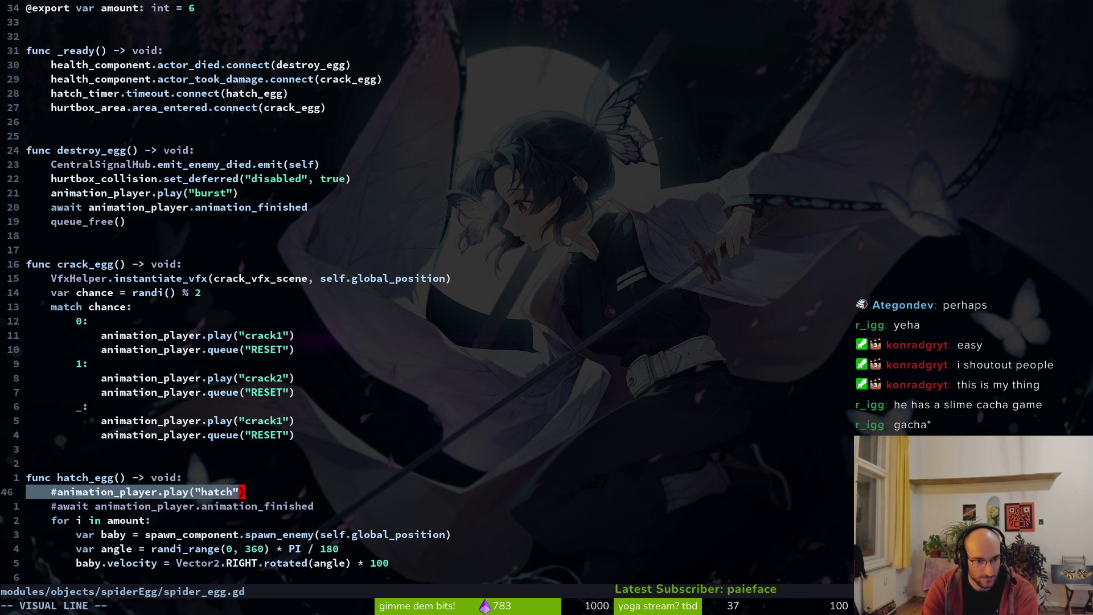
pyautogui.press('d')
pyautogui.press('d')
pyautogui.press('d')
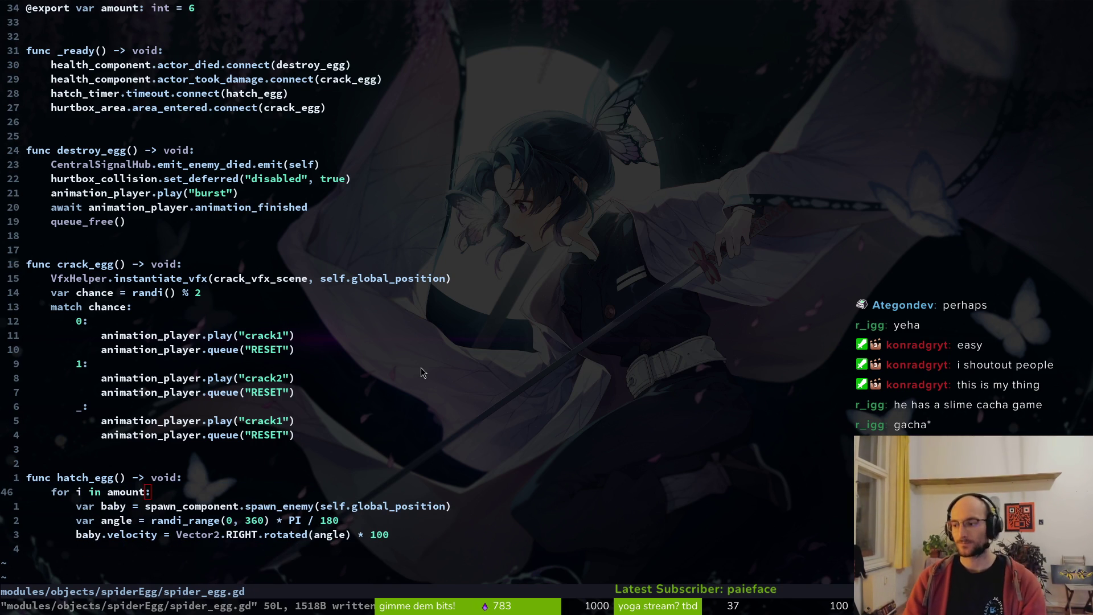
pyautogui.hotkey('alt', 'Tab')
pyautogui.press('F5')
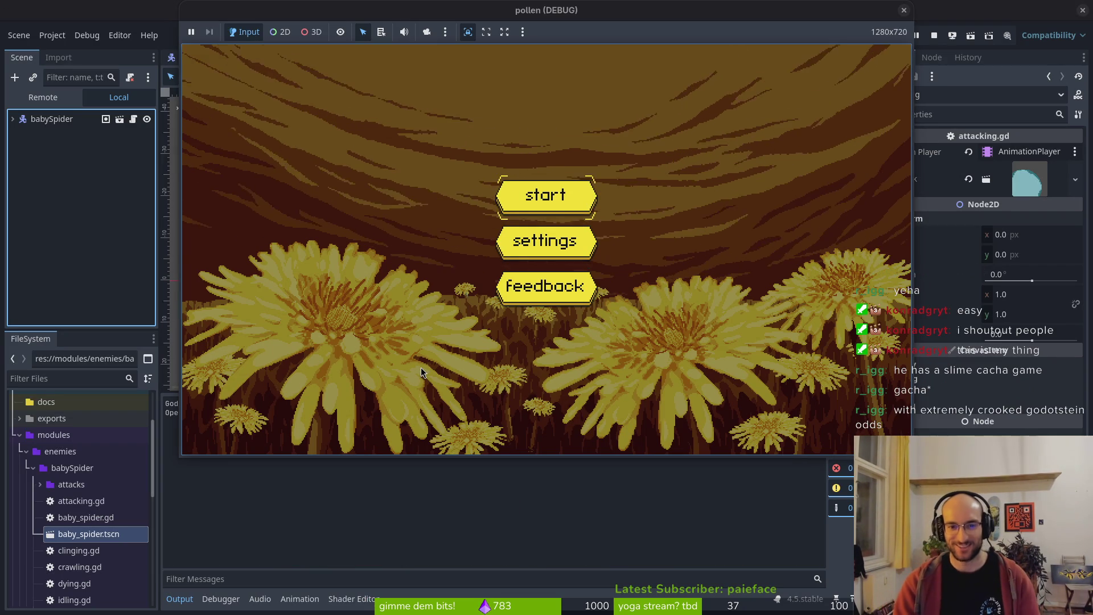
# - Start a level, pick the increase health upgrade, and inspect the set_random_movement_direction error
pyautogui.press('Return')
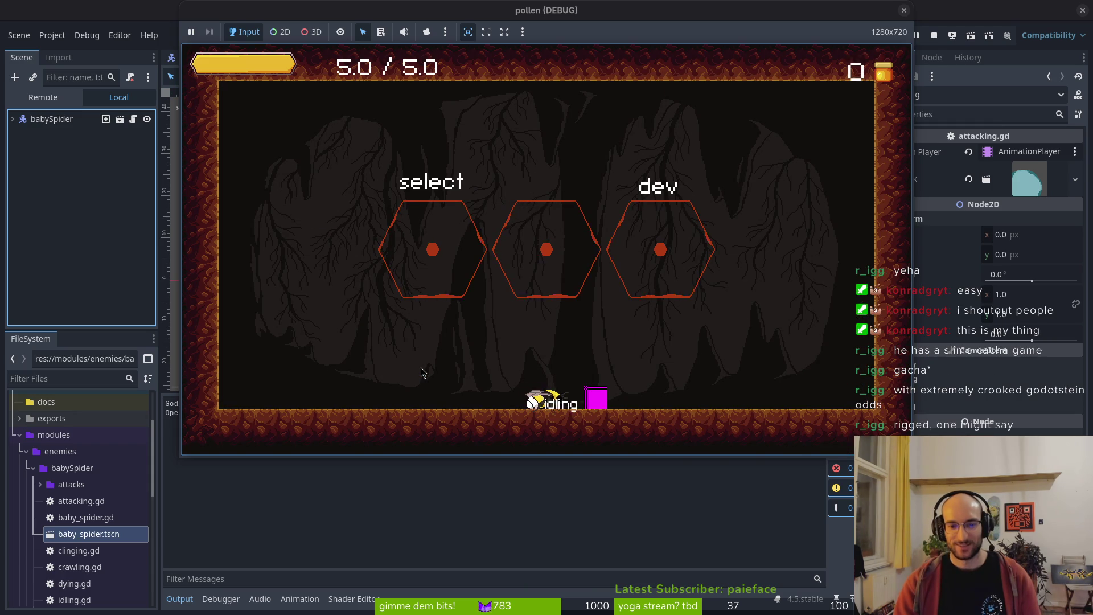
pyautogui.press('e')
pyautogui.press('d')
pyautogui.press('e')
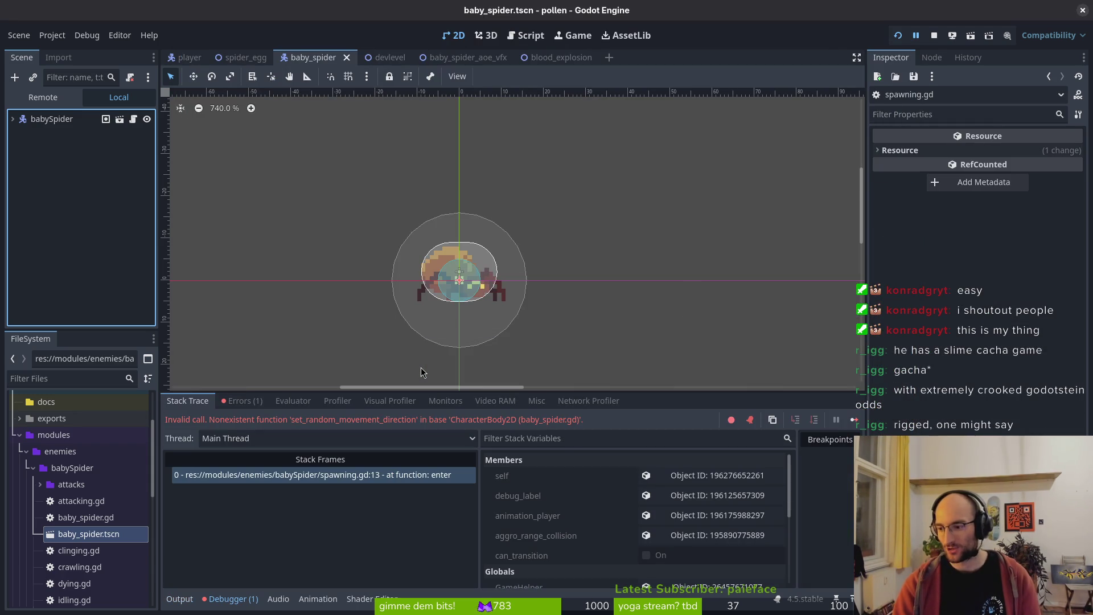
pyautogui.click(425, 366)
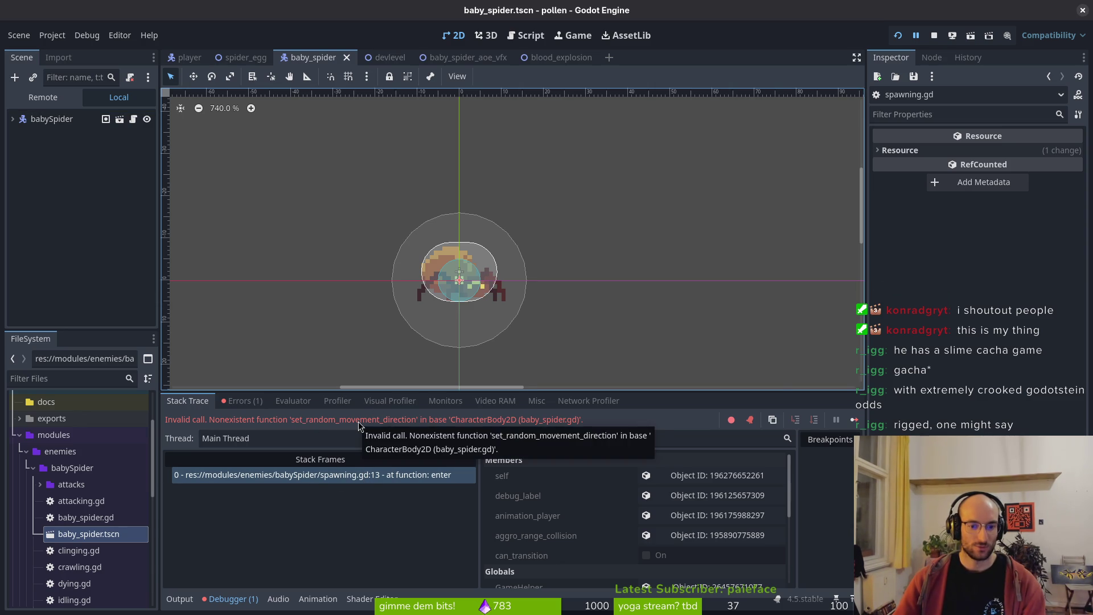
pyautogui.press('F12')
pyautogui.hotkey('alt', 'Tab')
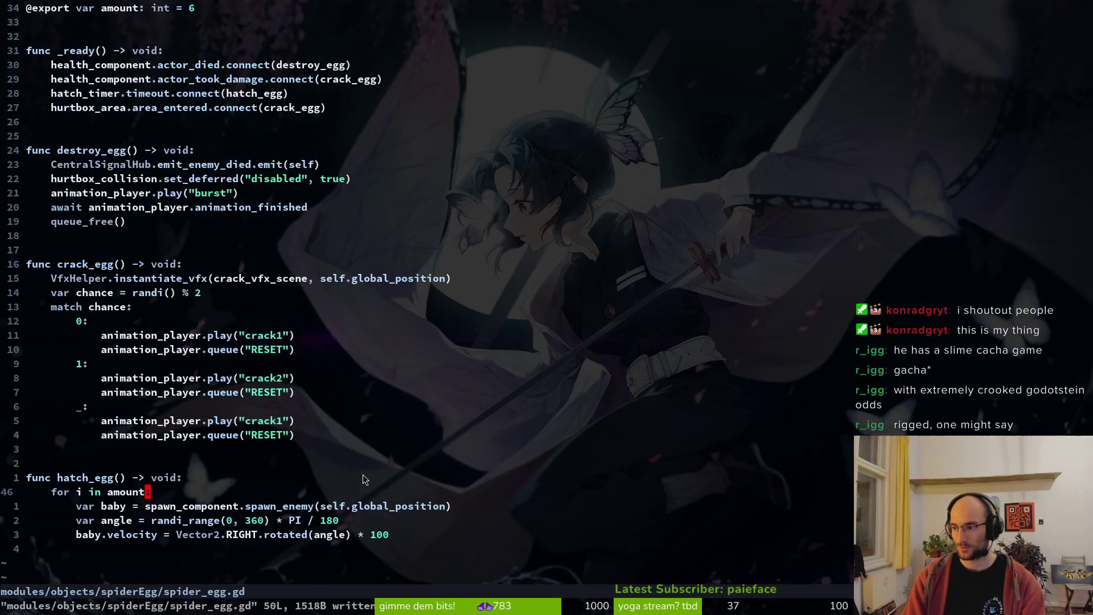
# - Open baby_spider.gd with the file finder and save it
pyautogui.hotkey('ctrl', 'p')
pyautogui.write('bab')
pyautogui.write('y_sp')
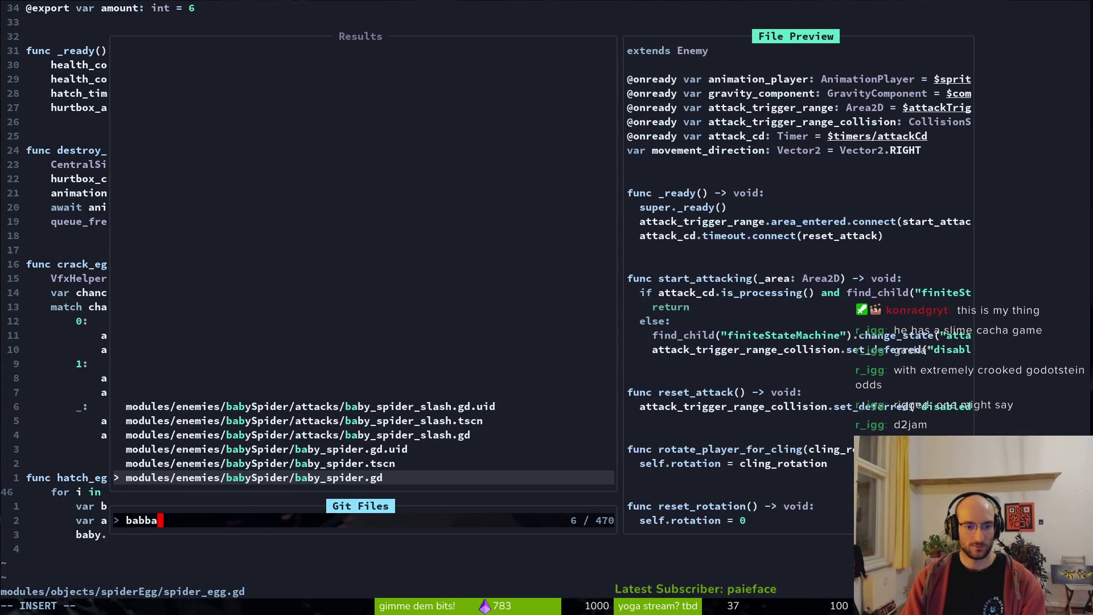
pyautogui.press('Return')
pyautogui.hotkey('ctrl', 's')
# - Run the game into the spider boss fight to watch baby spiders hatch, then stop it
pyautogui.press('F5')
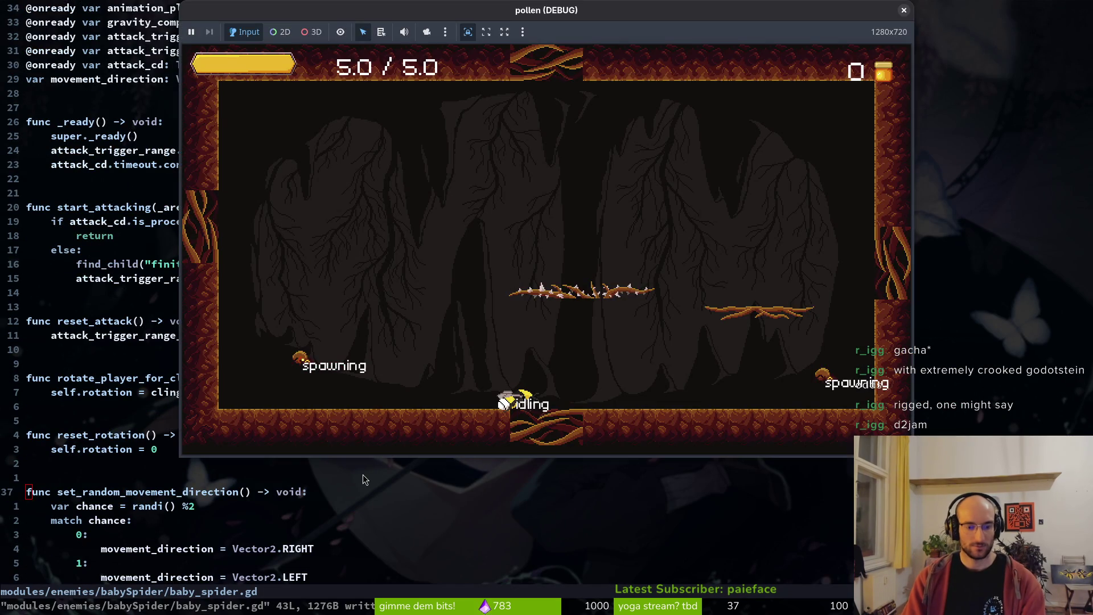
pyautogui.press('F5')
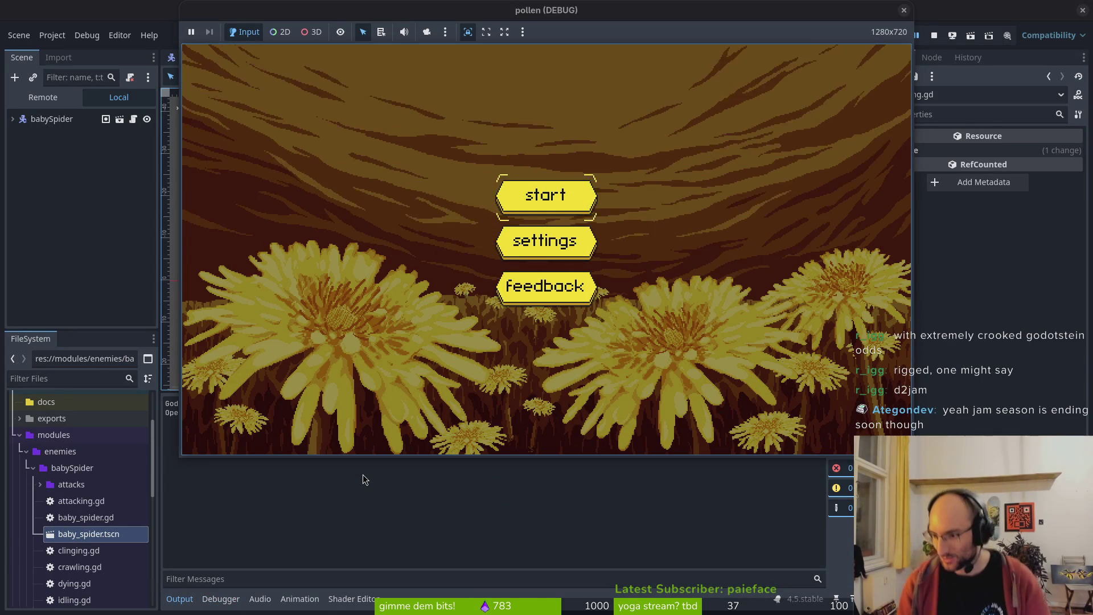
pyautogui.press('Return')
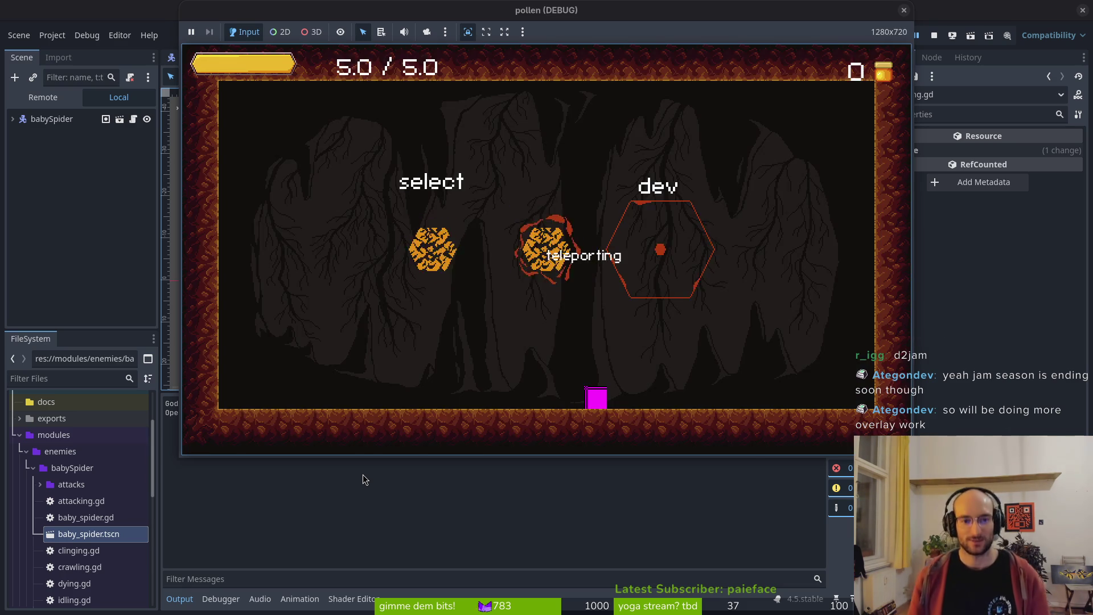
pyautogui.press('Return')
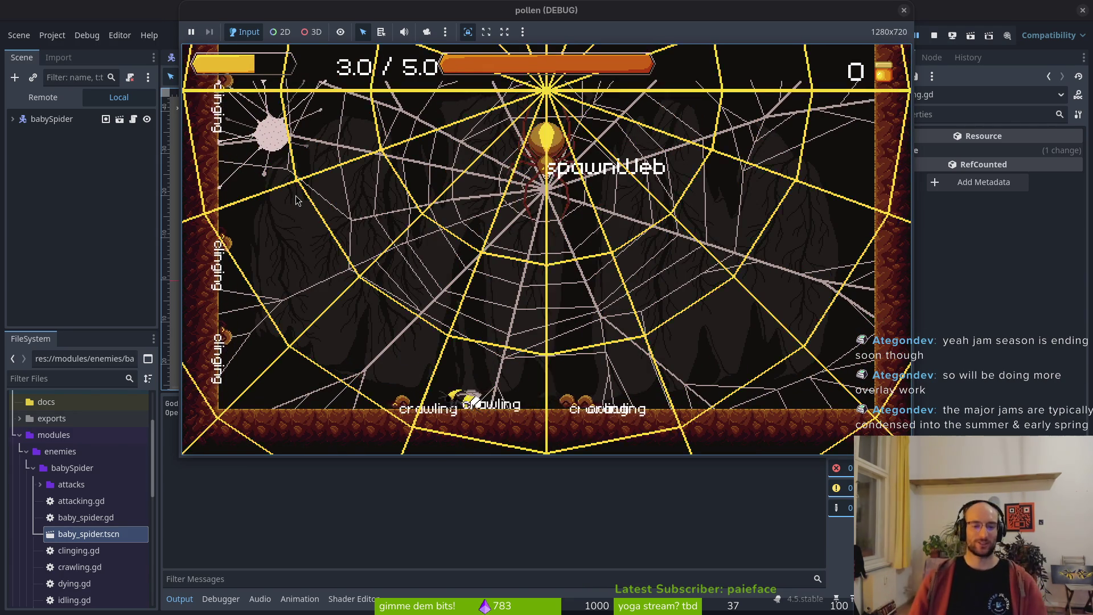
pyautogui.press('F8')
# - Change the baby velocity multiplier in spider_egg.gd from 100 to 10 and save
pyautogui.hotkey('alt', 'Tab')
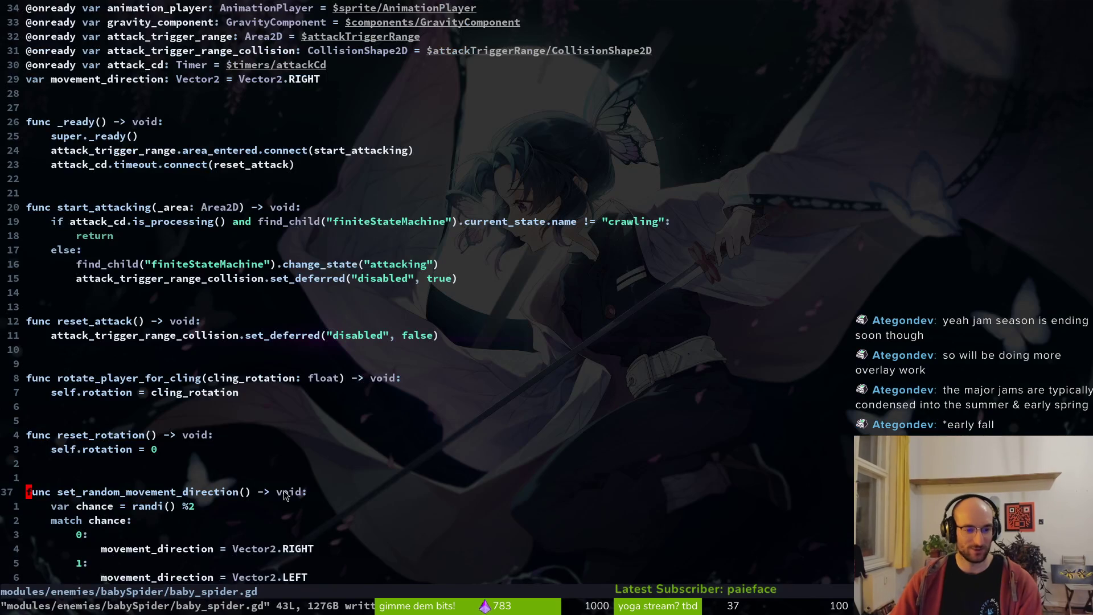
pyautogui.hotkey('ctrl', '6')
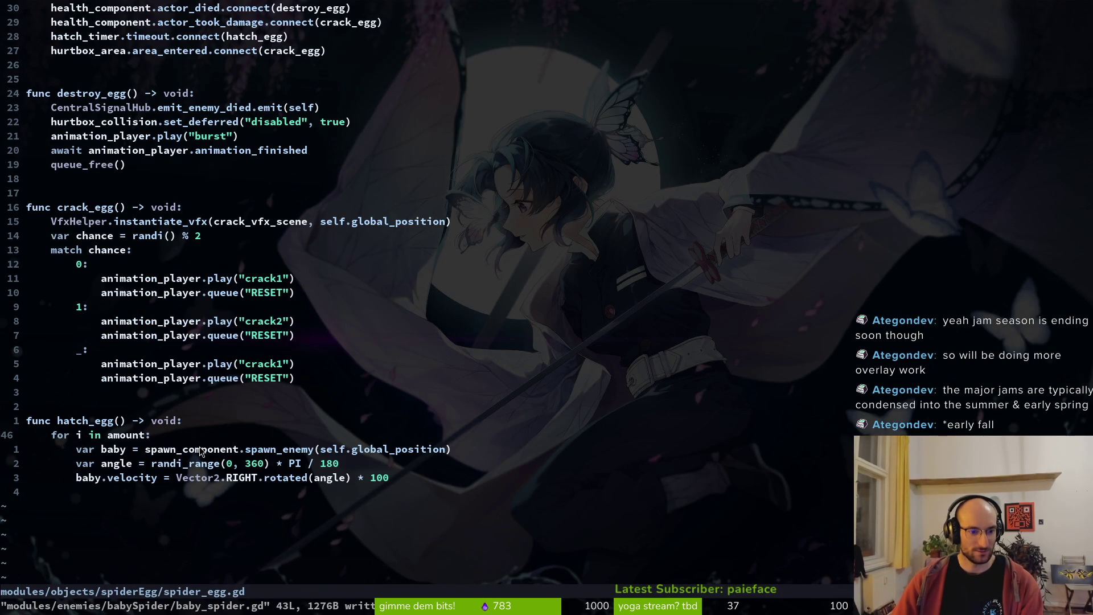
pyautogui.press('j')
pyautogui.press('j')
pyautogui.press('j')
pyautogui.press('A')
pyautogui.press('BackSpace')
pyautogui.press('BackSpace')
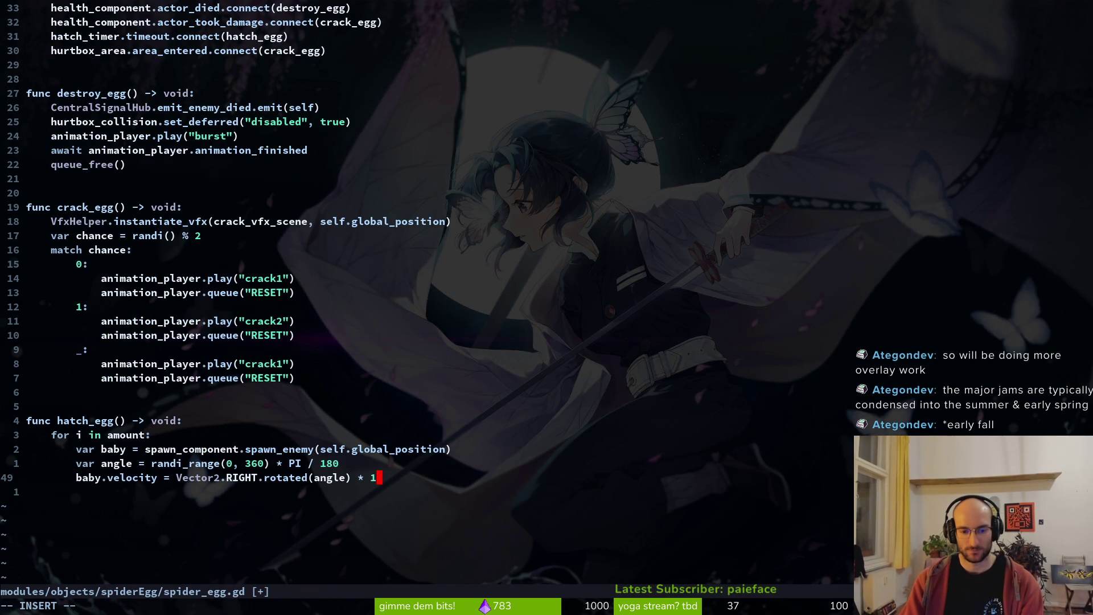
pyautogui.press('Escape')
pyautogui.write(':w')
pyautogui.press('Return')
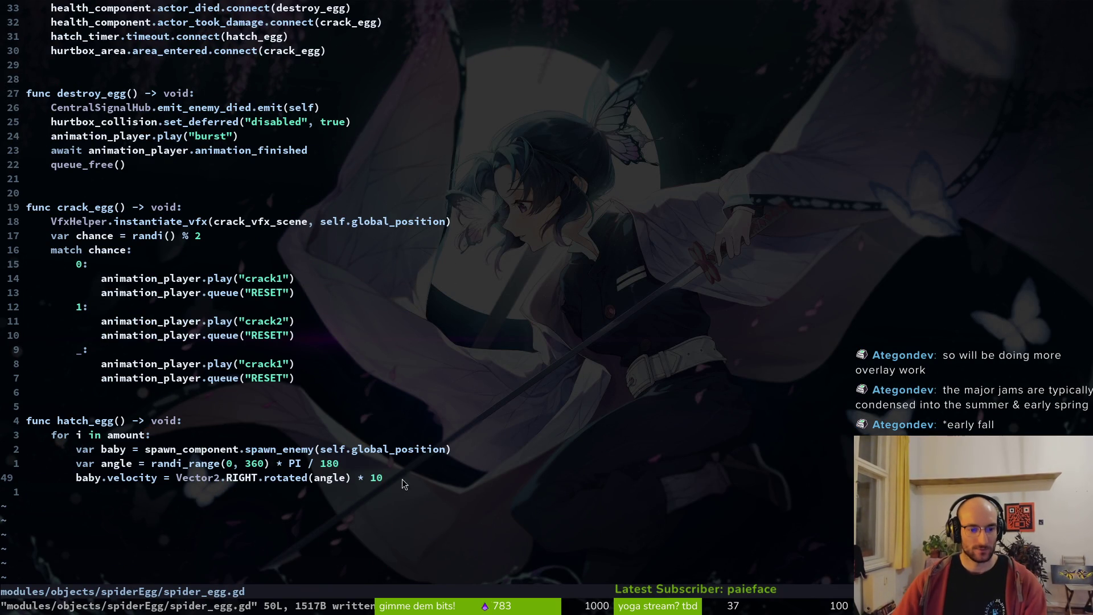
pyautogui.scroll(5, 251, 381)
pyautogui.scroll(-6, 107, 181)
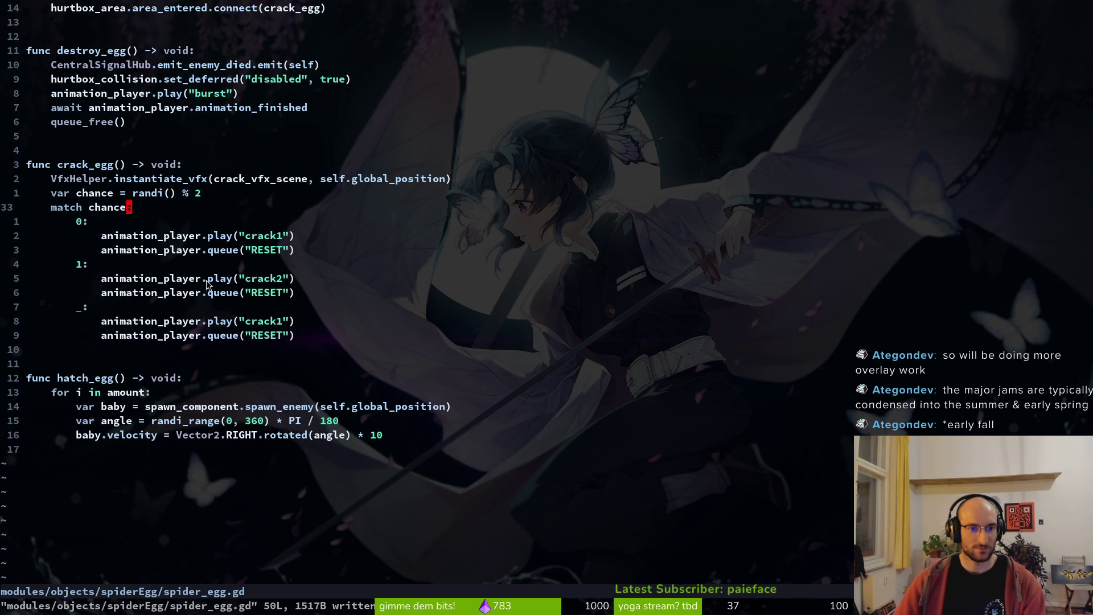
# - Playtest the spider boss fight via the hub room, then stop the running game
pyautogui.hotkey('alt', 'Tab')
pyautogui.press('F5')
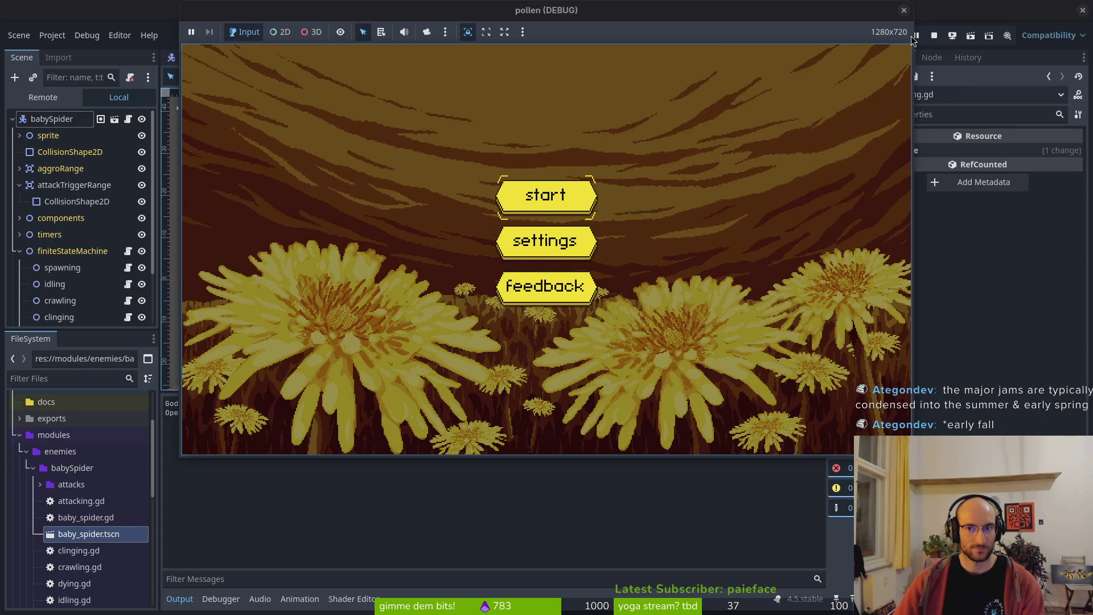
pyautogui.click(512, 194)
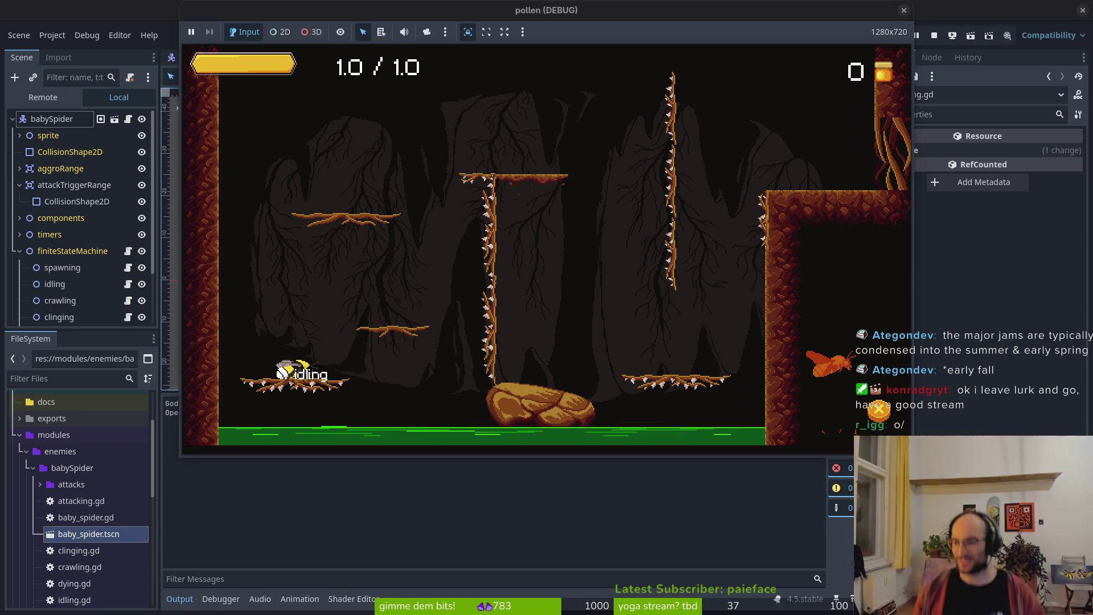
pyautogui.press('r')
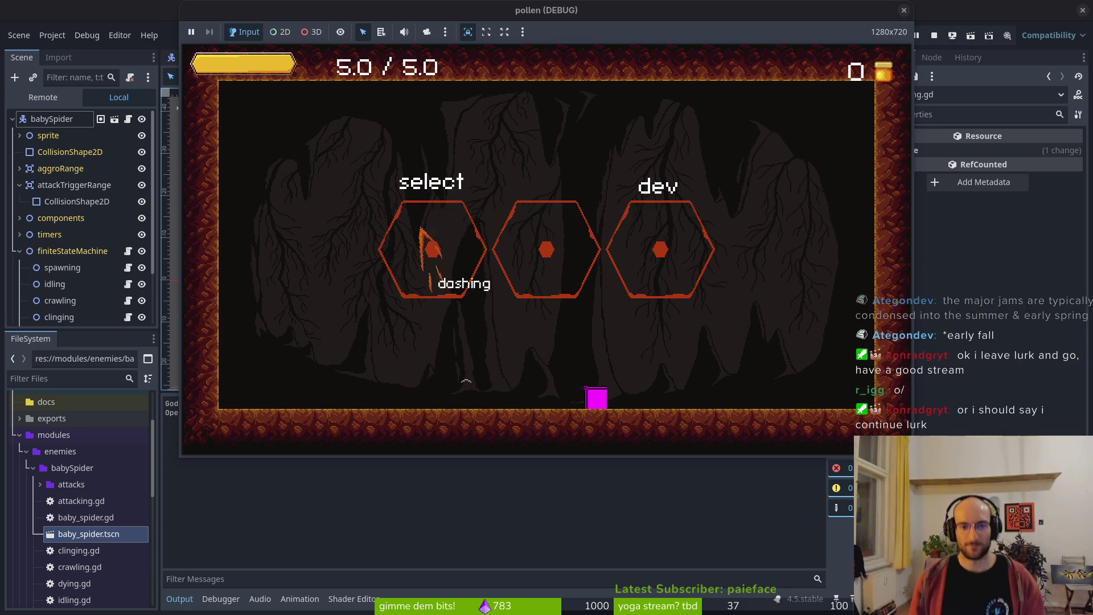
pyautogui.press('Return')
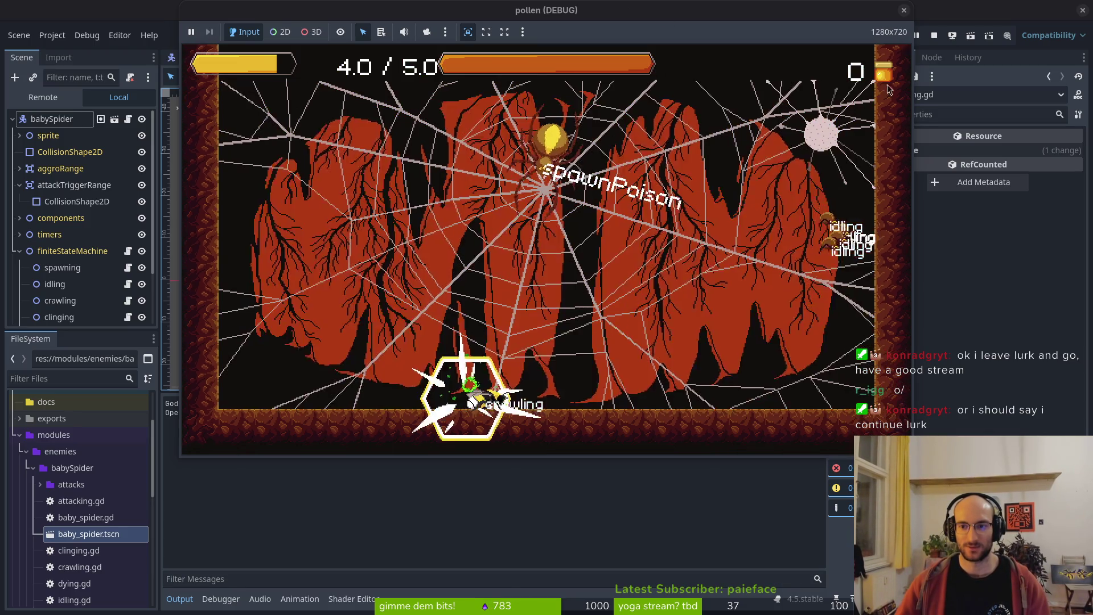
pyautogui.click(903, 10)
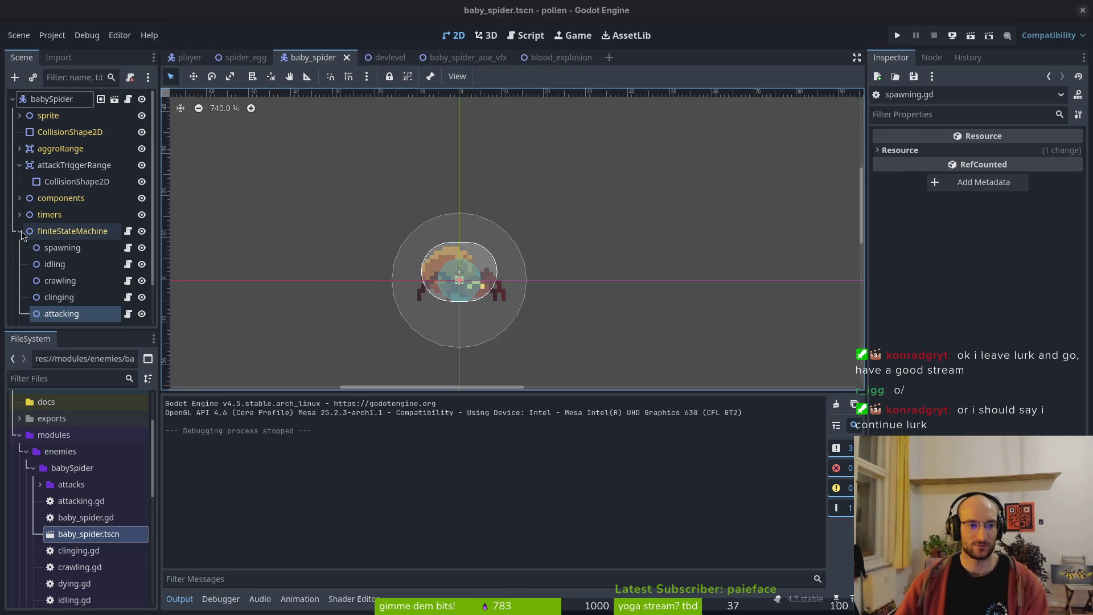
# - Hide the baby_spider sprite to reveal the collision shapes and save the scene
pyautogui.click(142, 99)
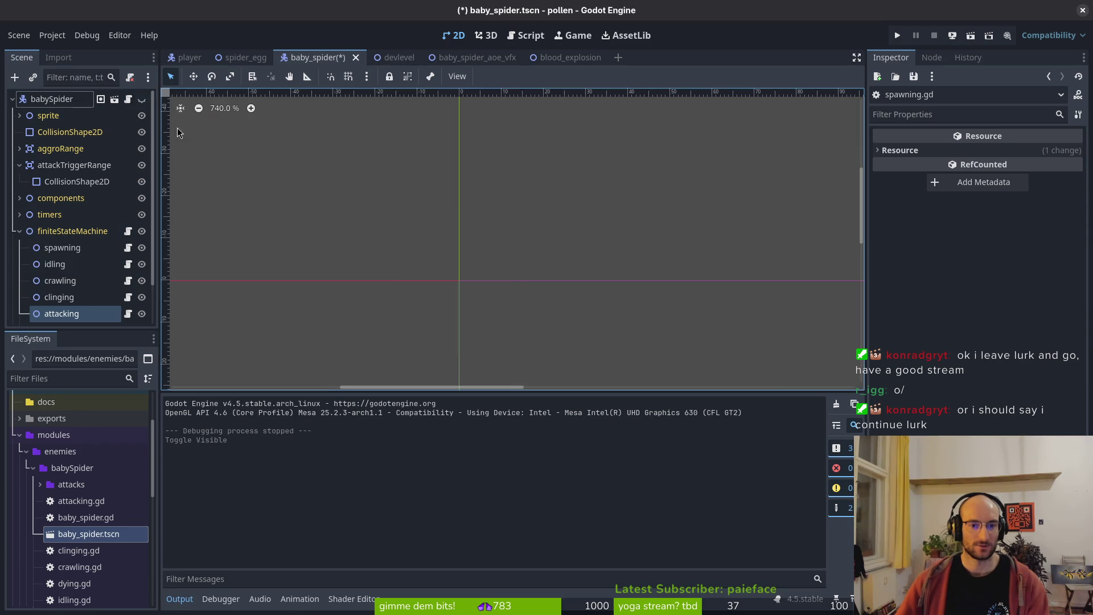
pyautogui.click(142, 99)
pyautogui.click(141, 116)
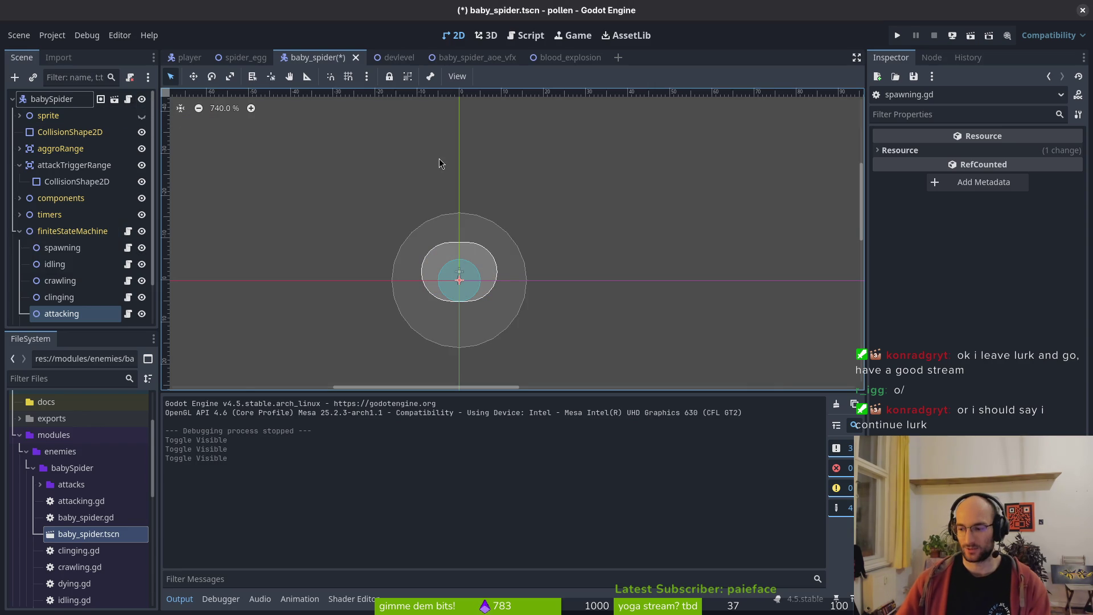
pyautogui.hotkey('ctrl', 's')
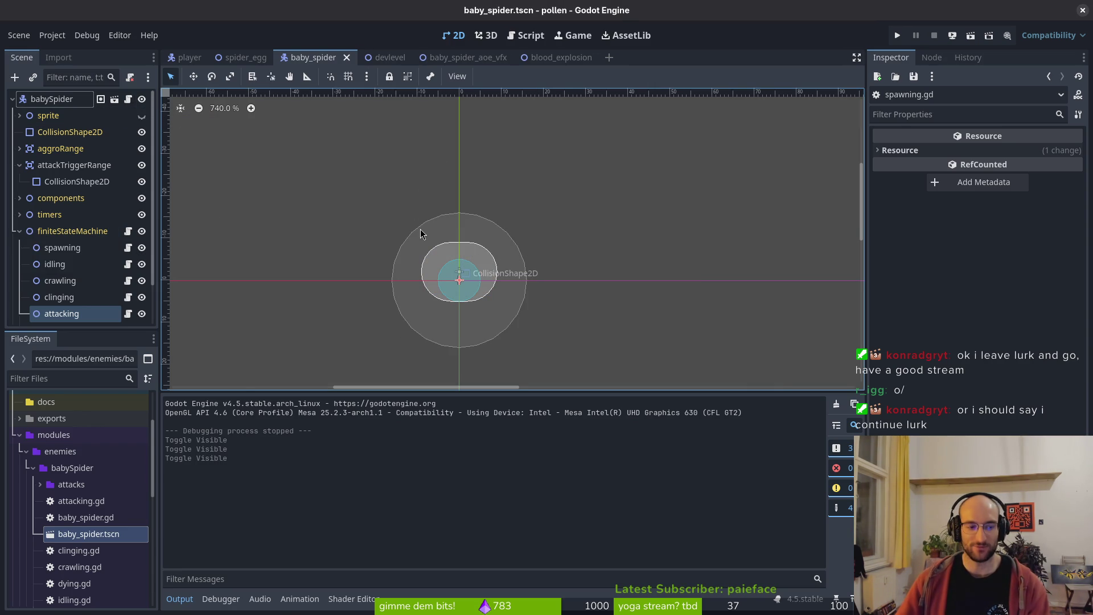
# - Collapse the finiteStateMachine and attackTriggerRange nodes, save, and close three extra scene tabs
pyautogui.click(20, 231)
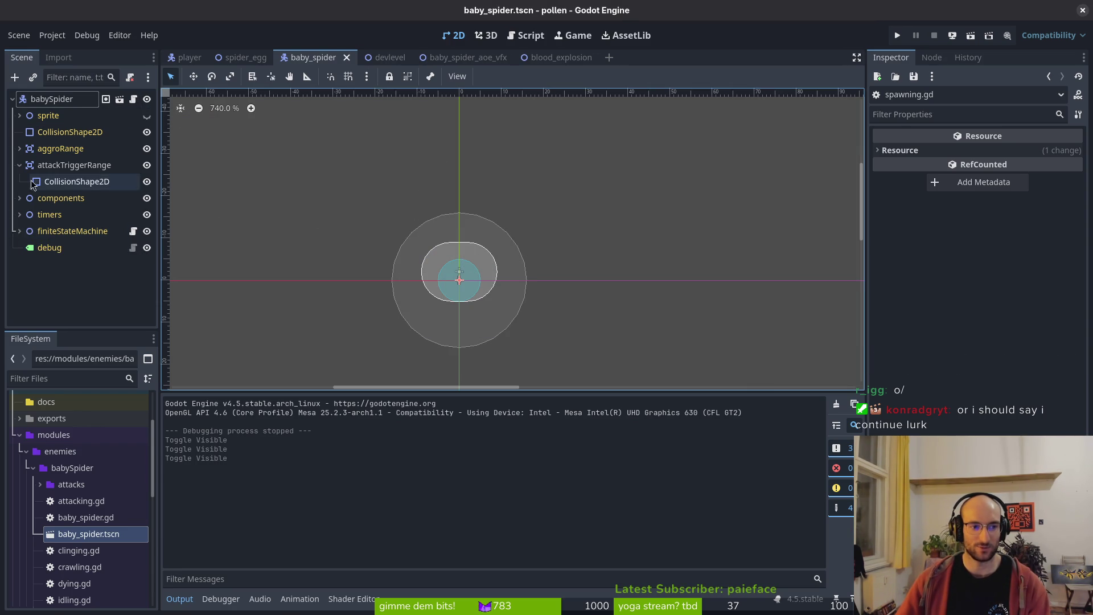
pyautogui.click(19, 165)
pyautogui.hotkey('ctrl', 's')
pyautogui.middleClick(555, 57)
pyautogui.middleClick(467, 57)
pyautogui.middleClick(390, 58)
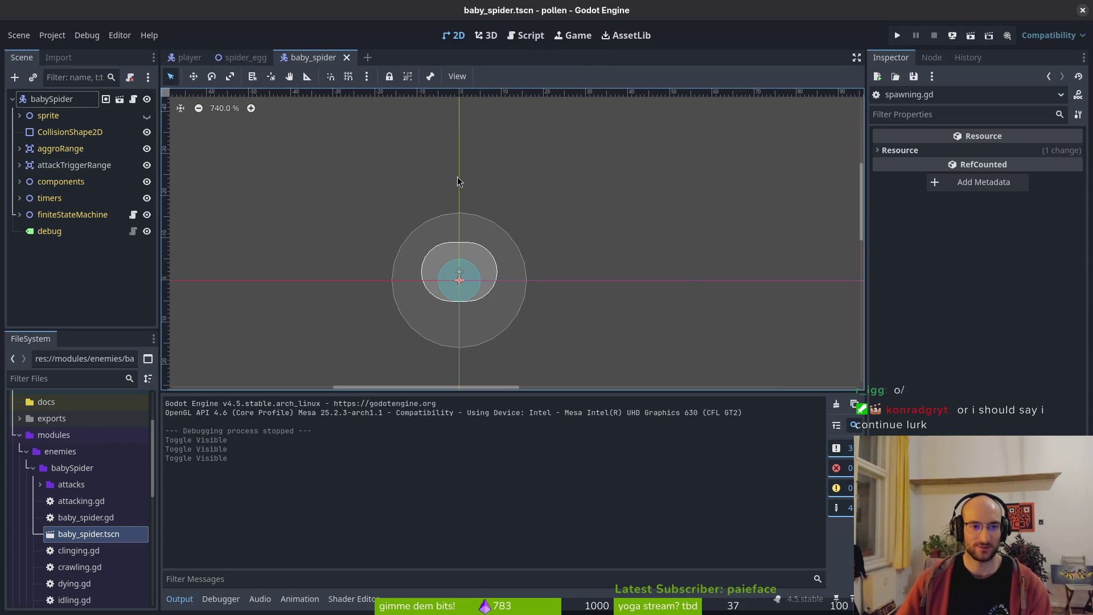
# - Find the baby spider spawning.gd and open it in a vertical split
pyautogui.hotkey('alt', 'Tab')
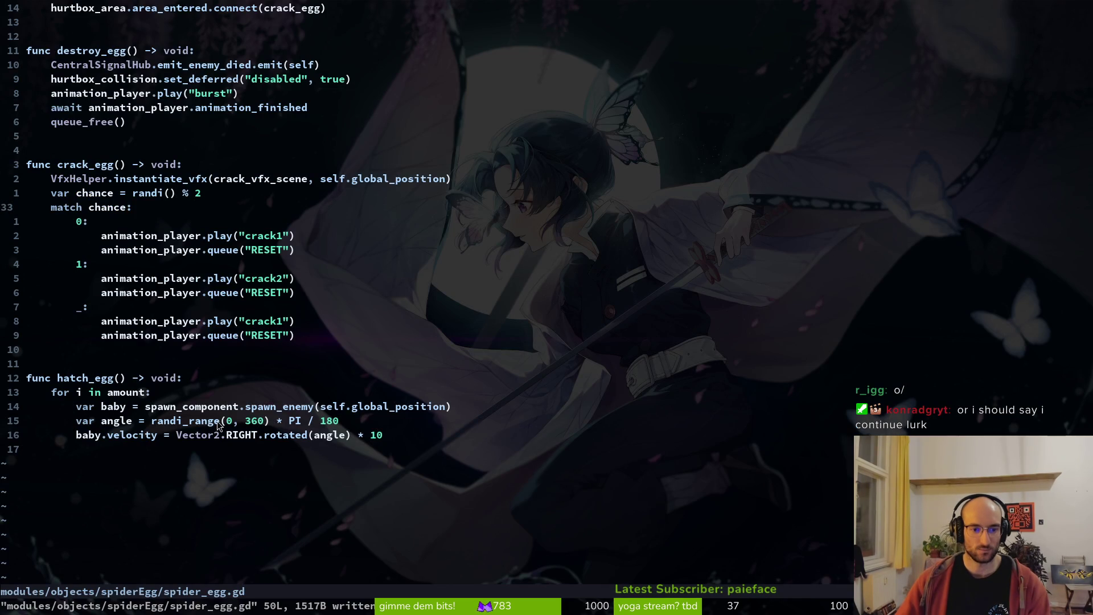
pyautogui.click(124, 435)
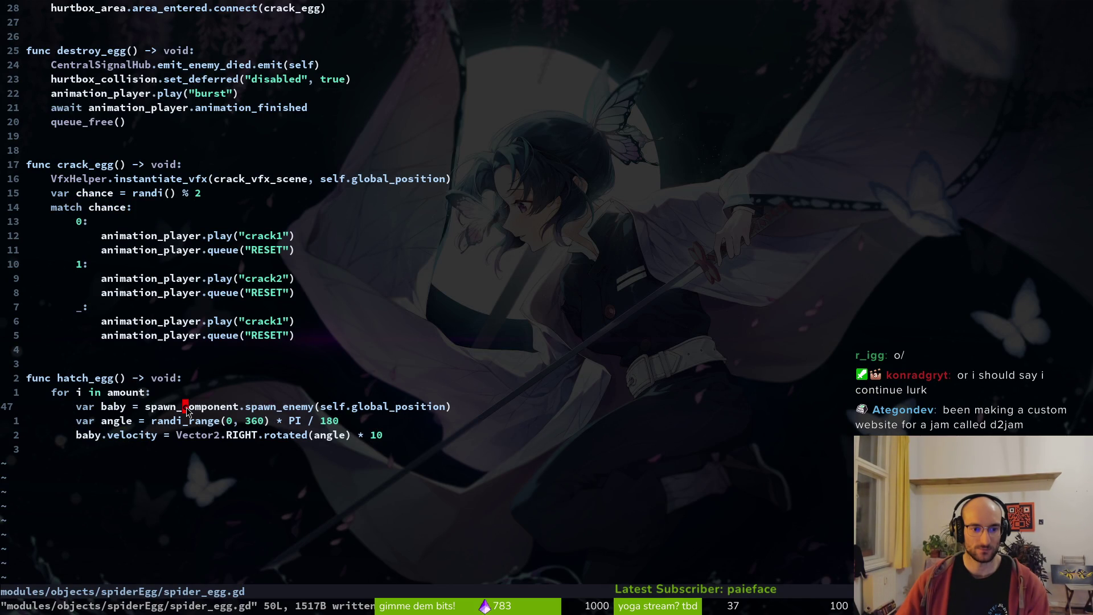
pyautogui.hotkey('ctrl', 'p')
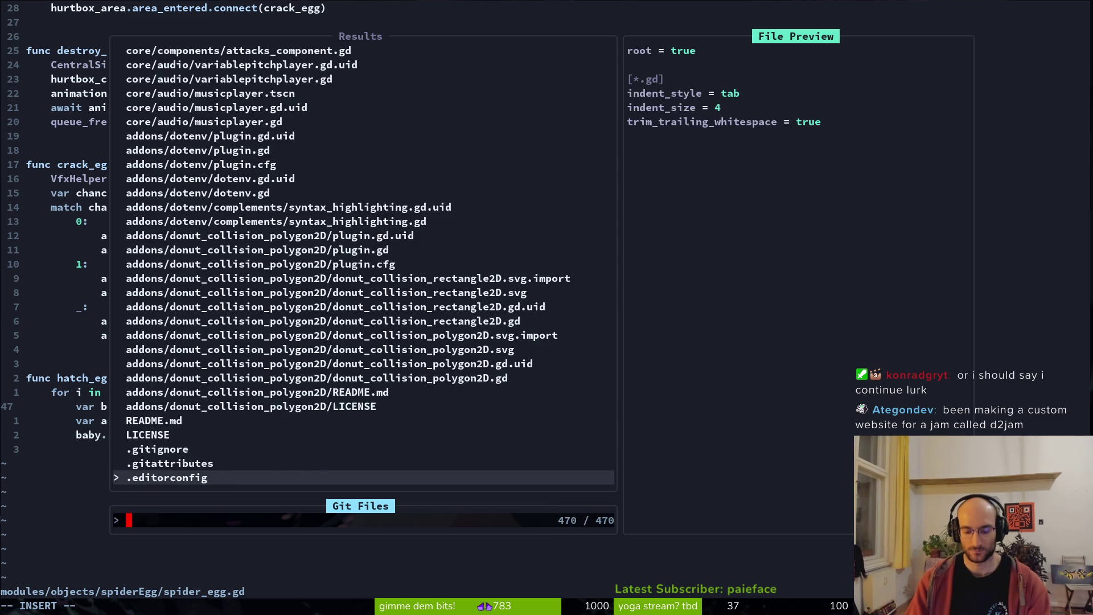
pyautogui.write('spaw')
pyautogui.press('BackSpace')
pyautogui.press('BackSpace')
pyautogui.press('BackSpace')
pyautogui.press('BackSpace')
pyautogui.write('ba')
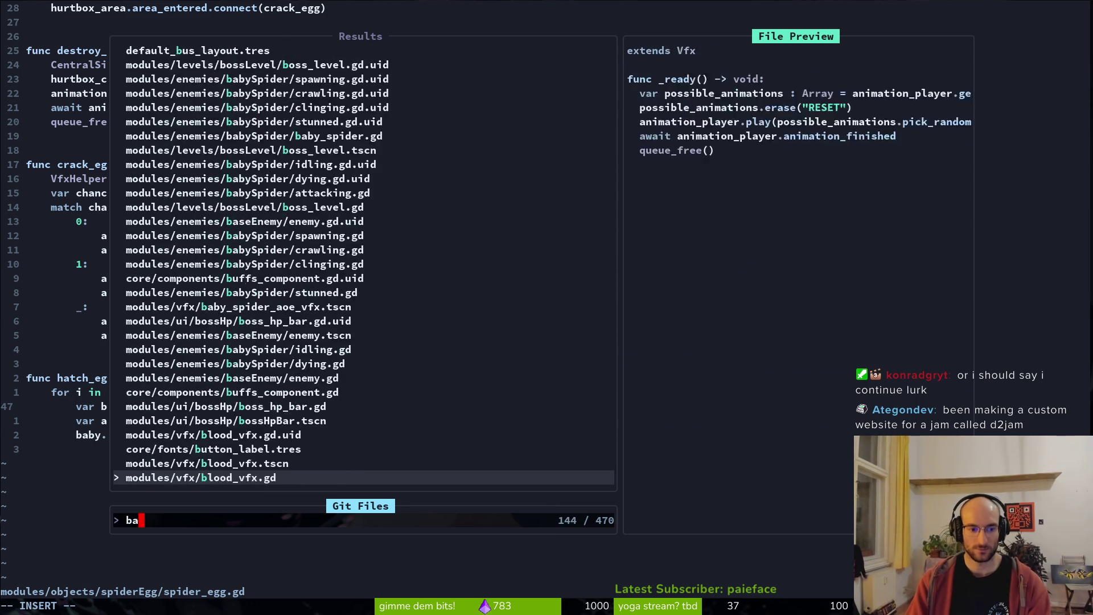
pyautogui.write('bspsa')
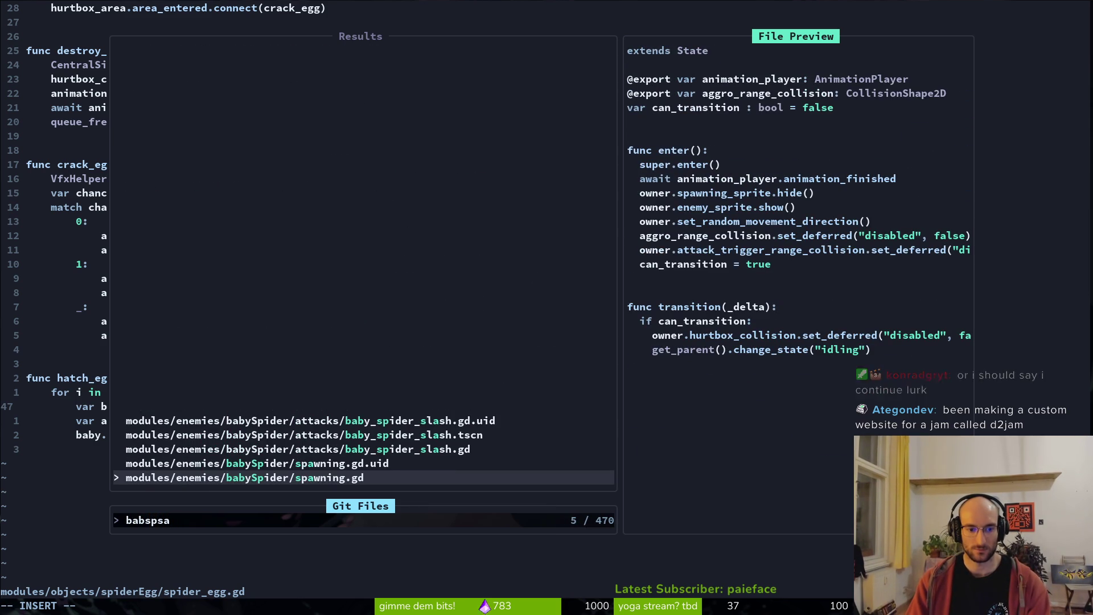
pyautogui.hotkey('ctrl', 'v')
# - Move 17 lines down to the transition function, then return to the spider_egg.gd pane
pyautogui.press('1')
pyautogui.press('7')
pyautogui.press('j')
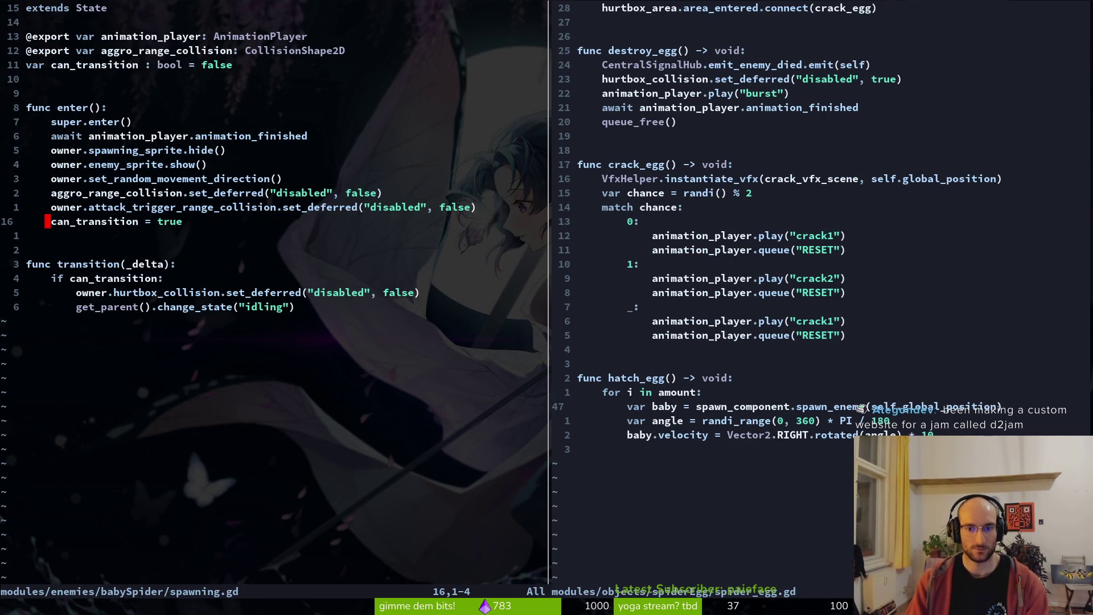
pyautogui.hotkey('ctrl', 'l')
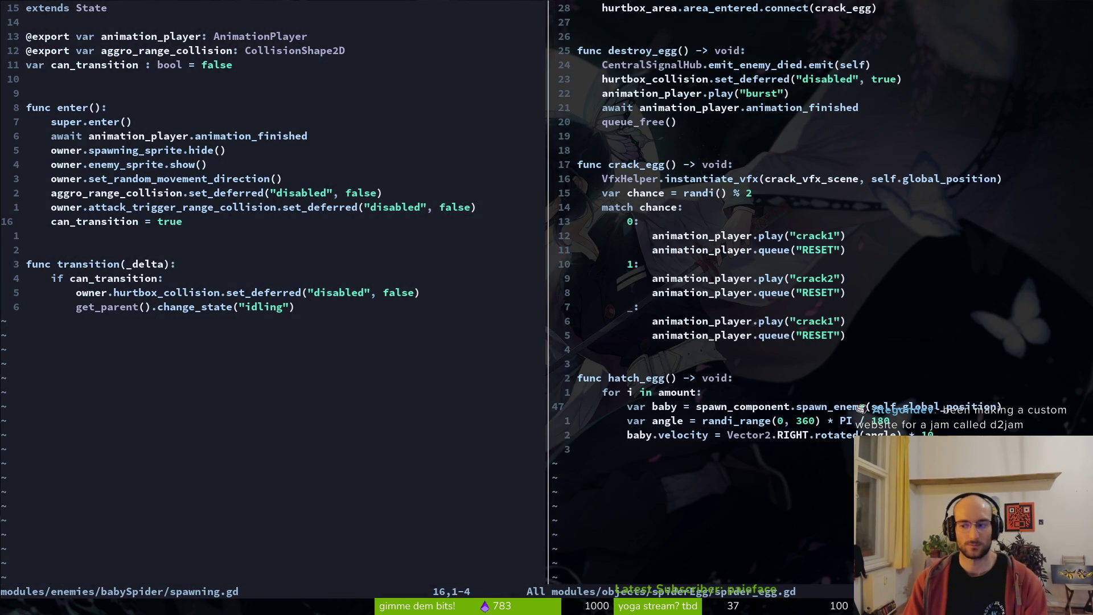
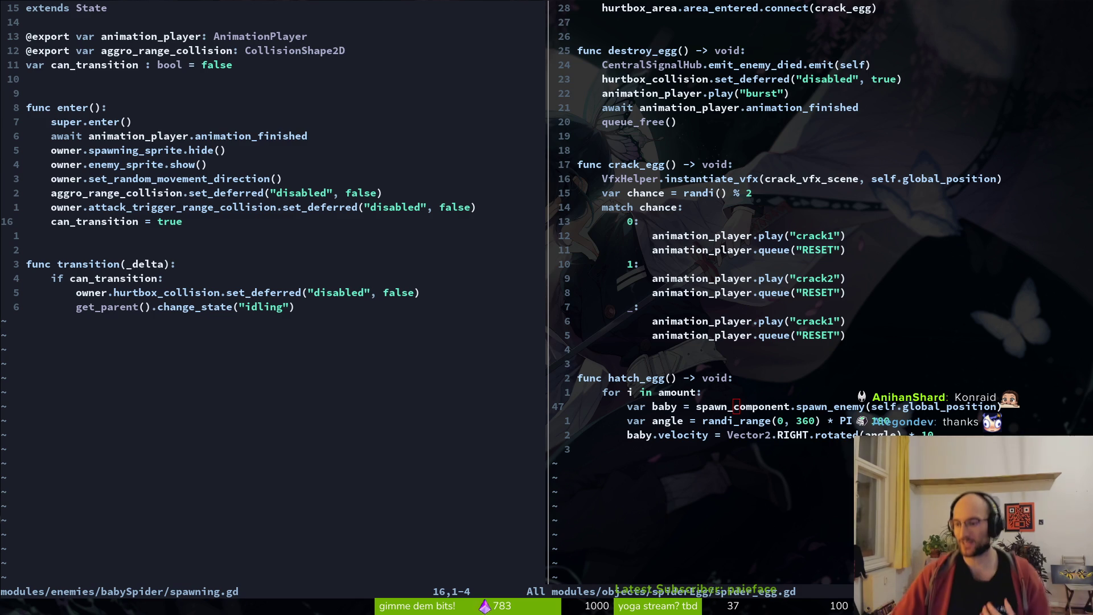
# - Delete the random angle and velocity lines from hatch_egg in spider_egg.gd and save
pyautogui.click(149, 235)
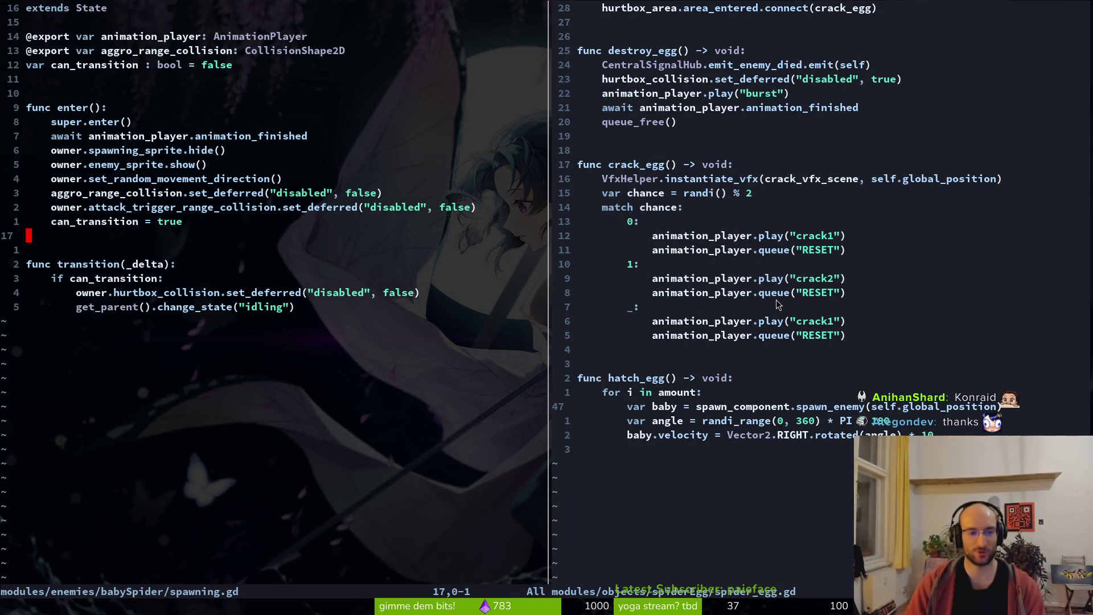
pyautogui.click(737, 341)
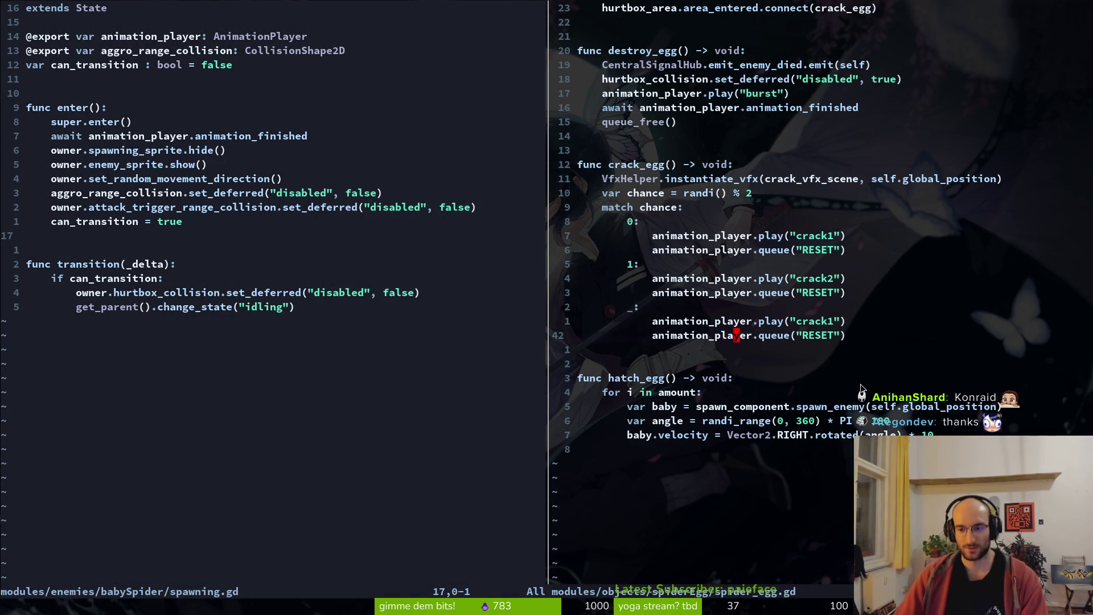
pyautogui.click(749, 422)
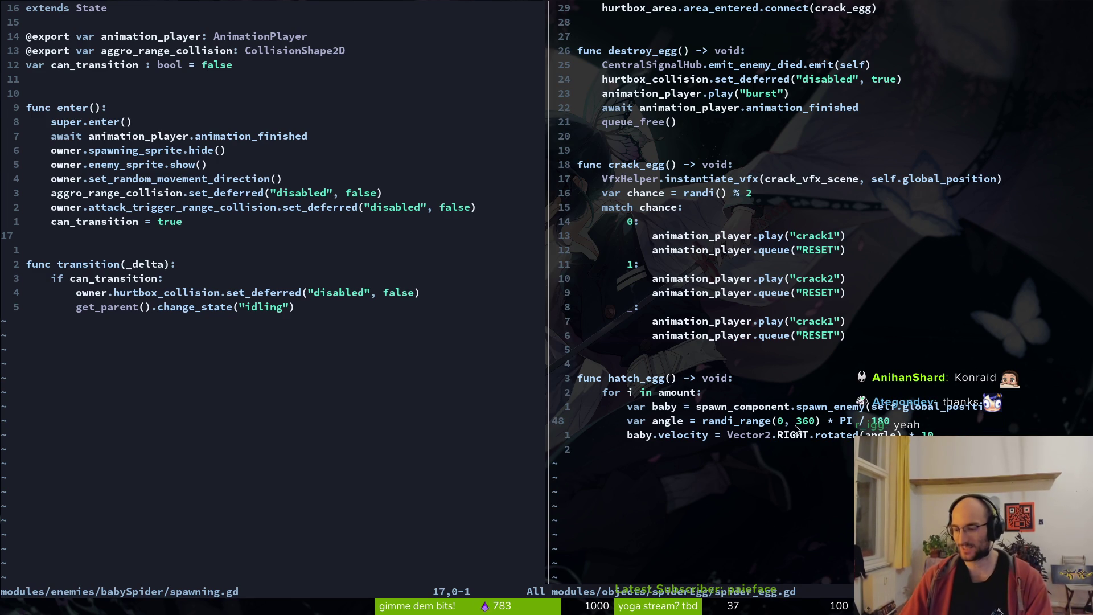
pyautogui.click(697, 423)
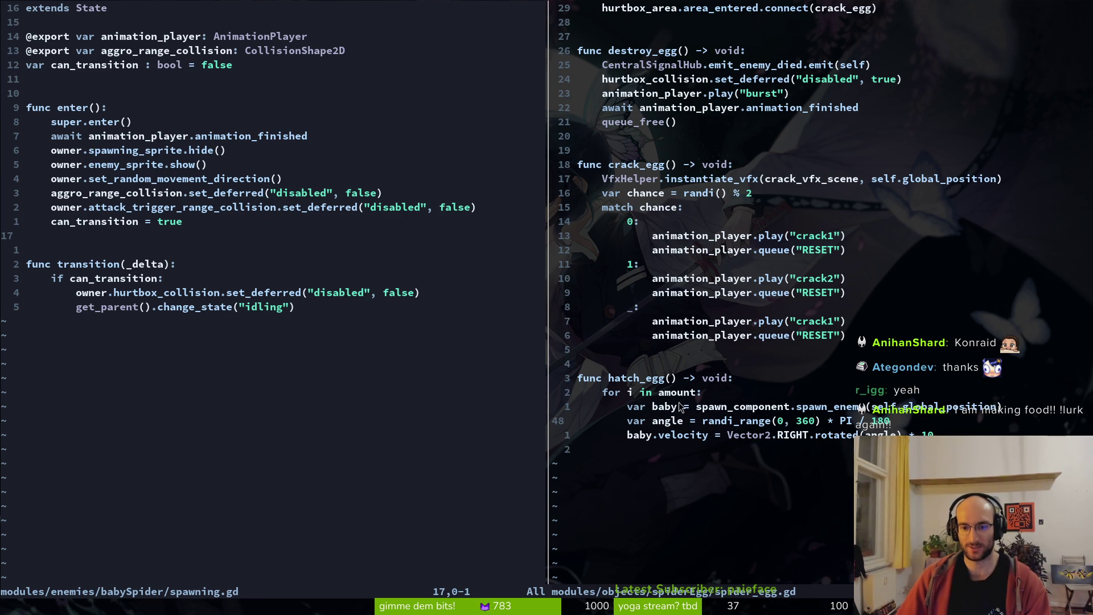
pyautogui.hotkey('shift', 'v')
pyautogui.write('j')
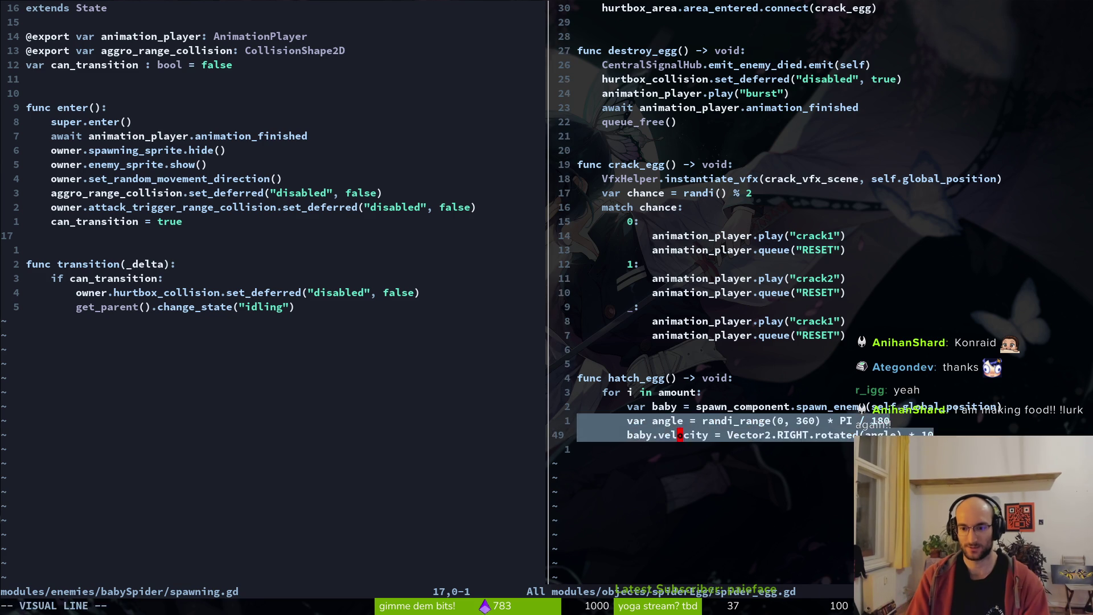
pyautogui.write('d:w')
pyautogui.press('Return')
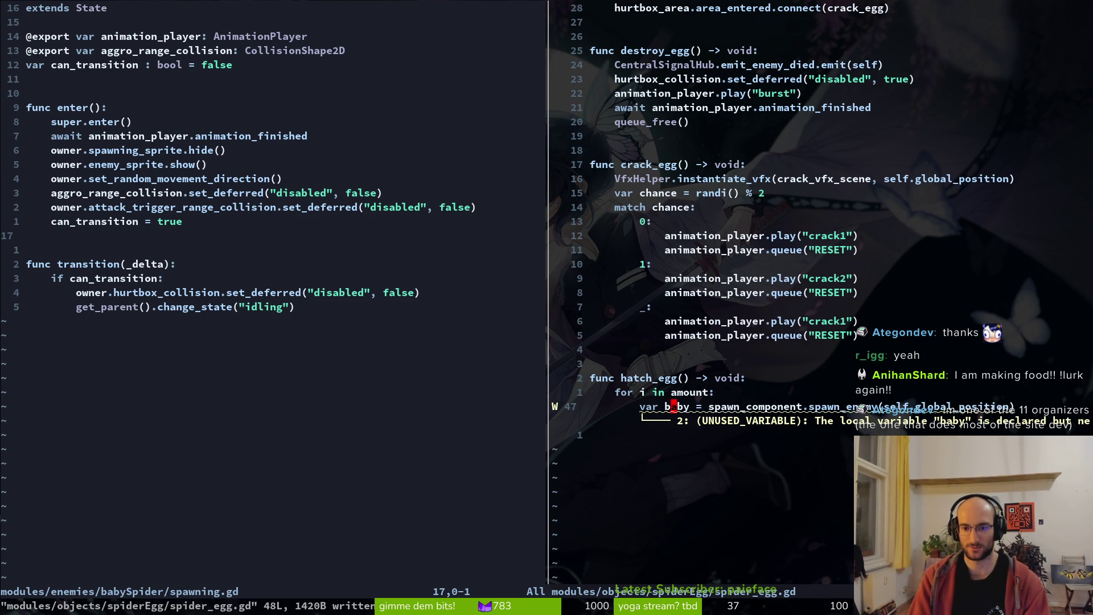
# - Drop 'var baby = ' so hatch_egg only calls spawn_component.spawn_enemy, save, and return to spawning.gd
pyautogui.write('^dts')
pyautogui.write(':w')
pyautogui.press('Return')
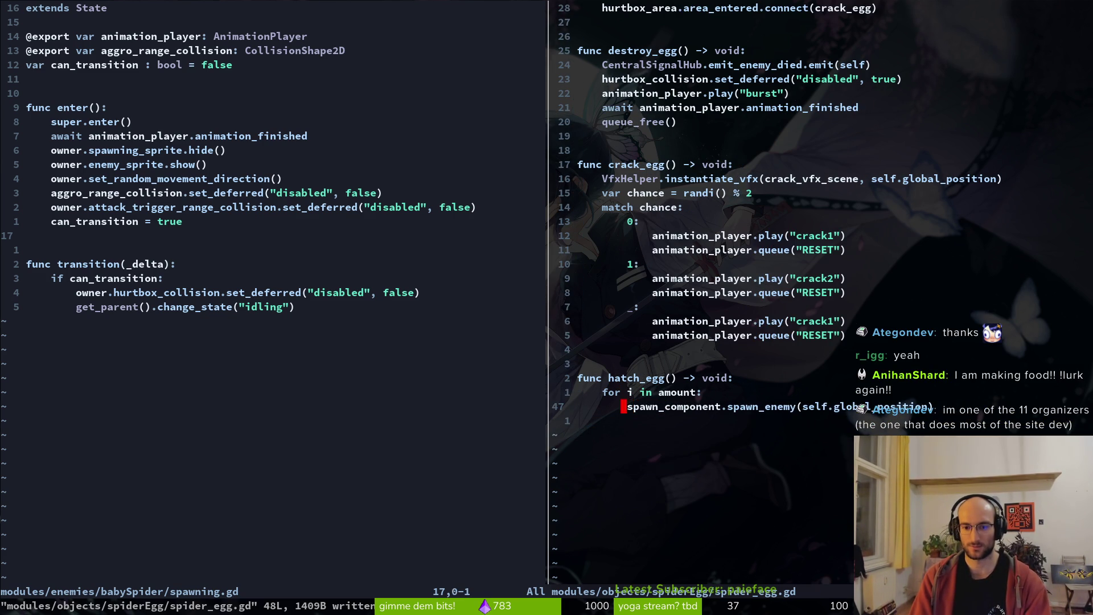
pyautogui.hotkey('ctrl', 'w')
pyautogui.press('h')
pyautogui.press('k')
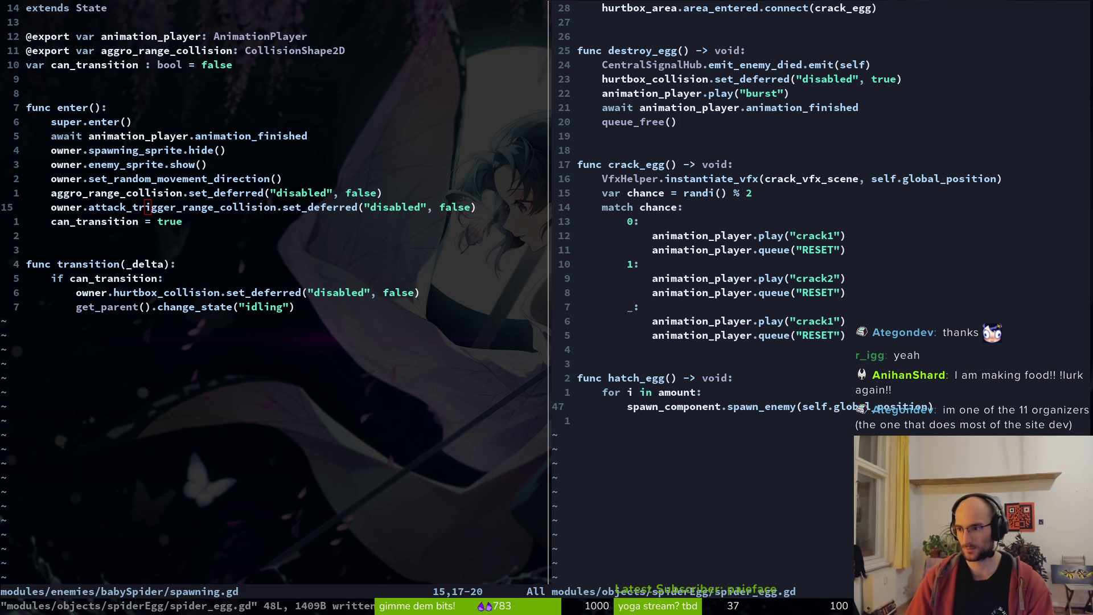
# - Paste the angle and velocity lines into enter(), dedent them, and change baby to owner
pyautogui.press('o')
pyautogui.write('var angle = randi_range(0, 360) * PI / 180  baby.velocity = Vector2.RIGHT.rotated(angle) * 10')
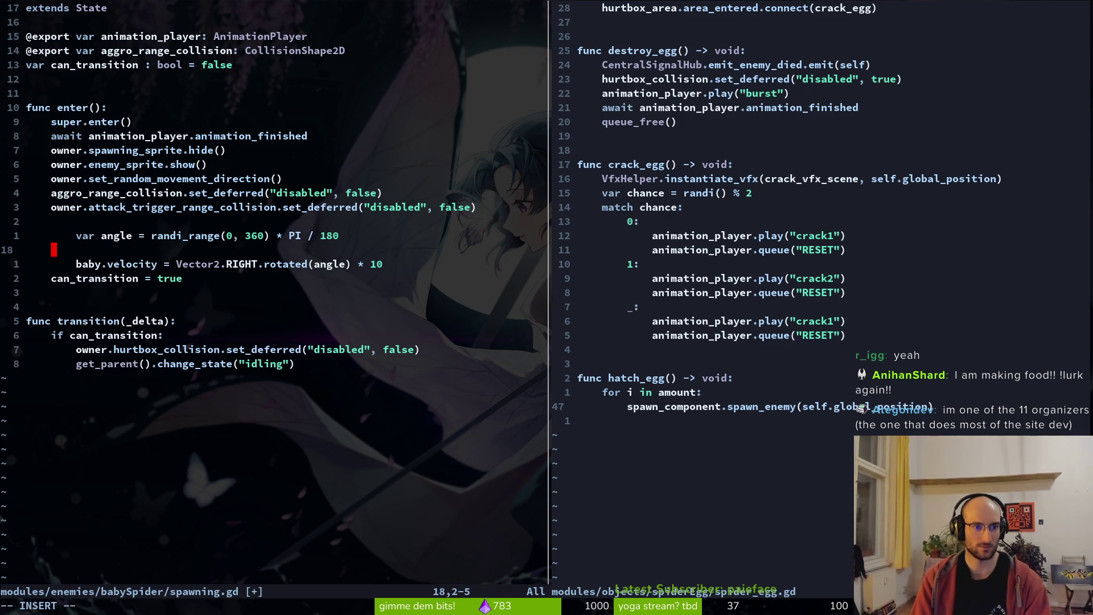
pyautogui.press('Escape')
pyautogui.press('k')
pyautogui.press('V')
pyautogui.press('j')
pyautogui.press('j')
pyautogui.press('<')
pyautogui.write('jj')
pyautogui.write('cwowner')
pyautogui.press('Escape')
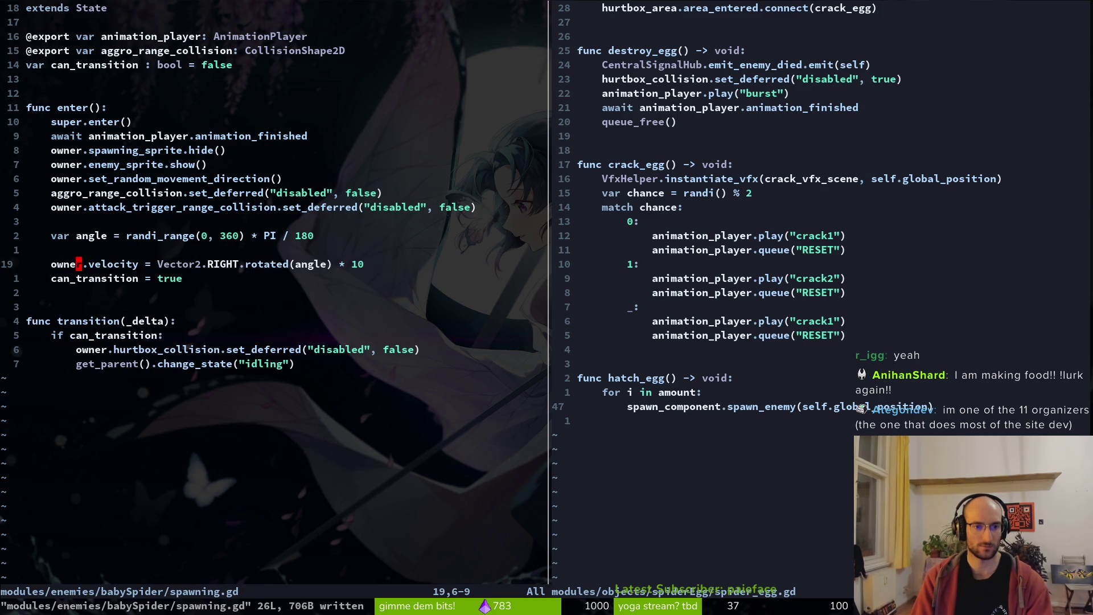
# - Remove the blank lines around the pasted code and save spawning.gd
pyautogui.press('k')
pyautogui.press('d')
pyautogui.press('d')
pyautogui.press('k')
pyautogui.press('w')
pyautogui.press('k')
pyautogui.press('d')
pyautogui.press('d')
pyautogui.write(':w')
pyautogui.press('Return')
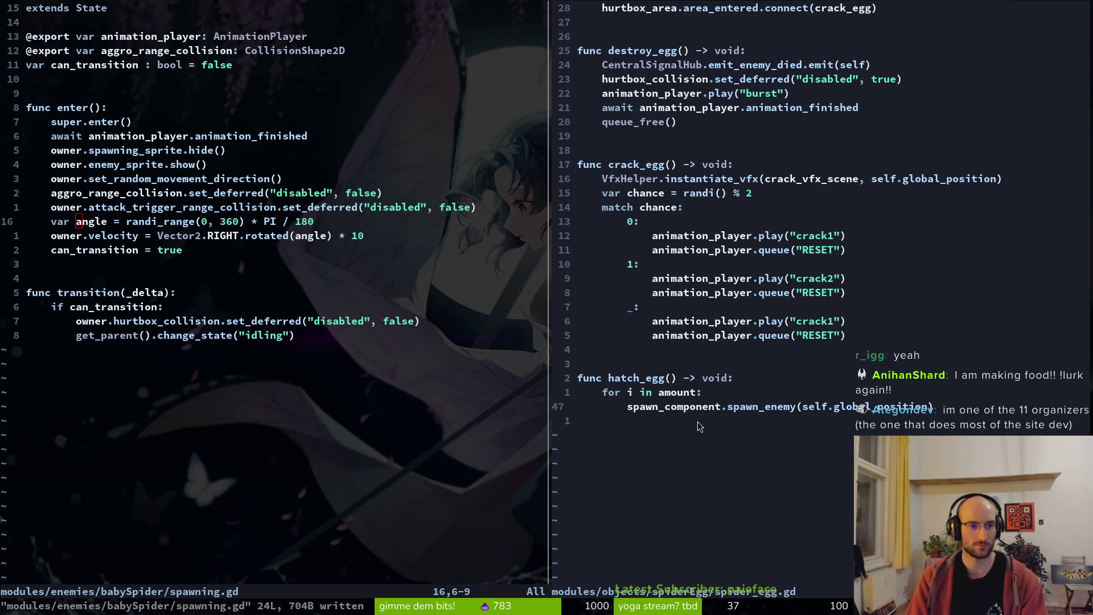
# - Change the velocity multiplier to * 100, save, and run the game in Godot
pyautogui.write('j$')
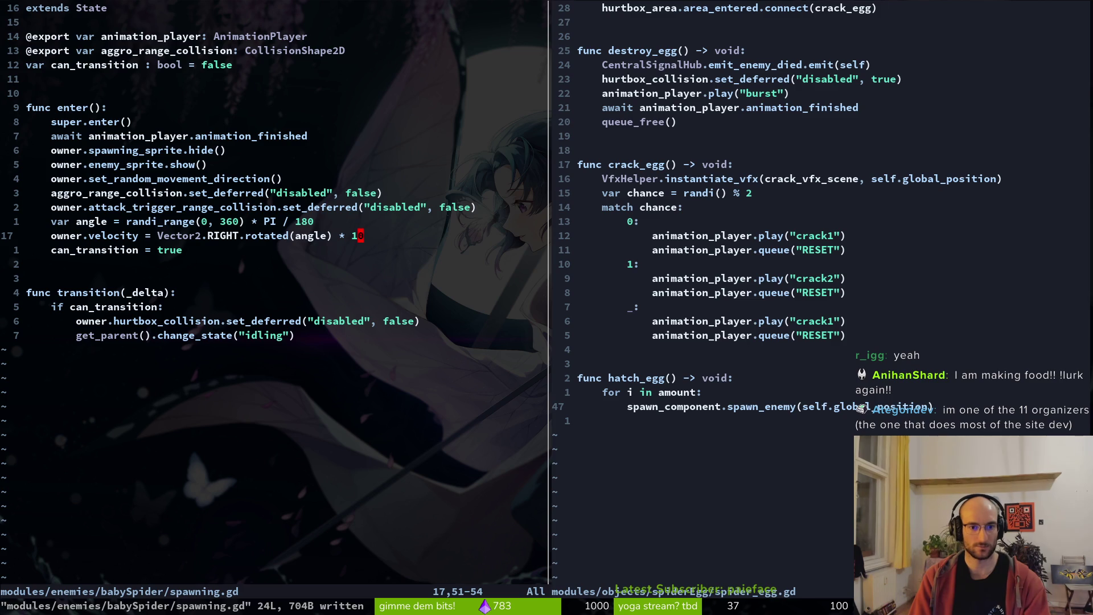
pyautogui.write('a0')
pyautogui.press('Escape')
pyautogui.write(':w')
pyautogui.press('Return')
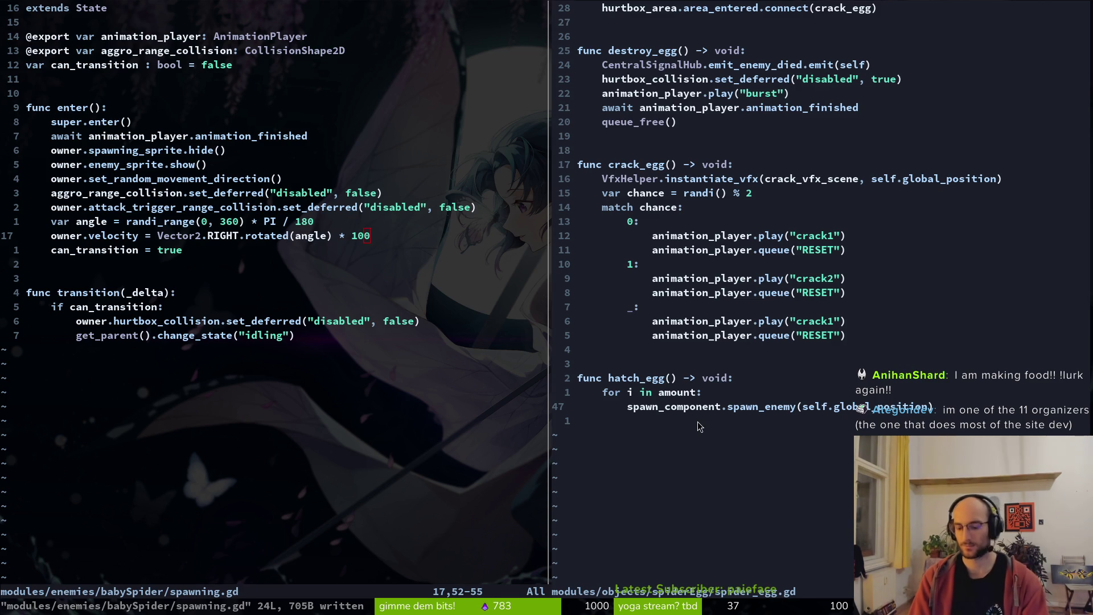
pyautogui.hotkey('alt', 'Tab')
pyautogui.press('F5')
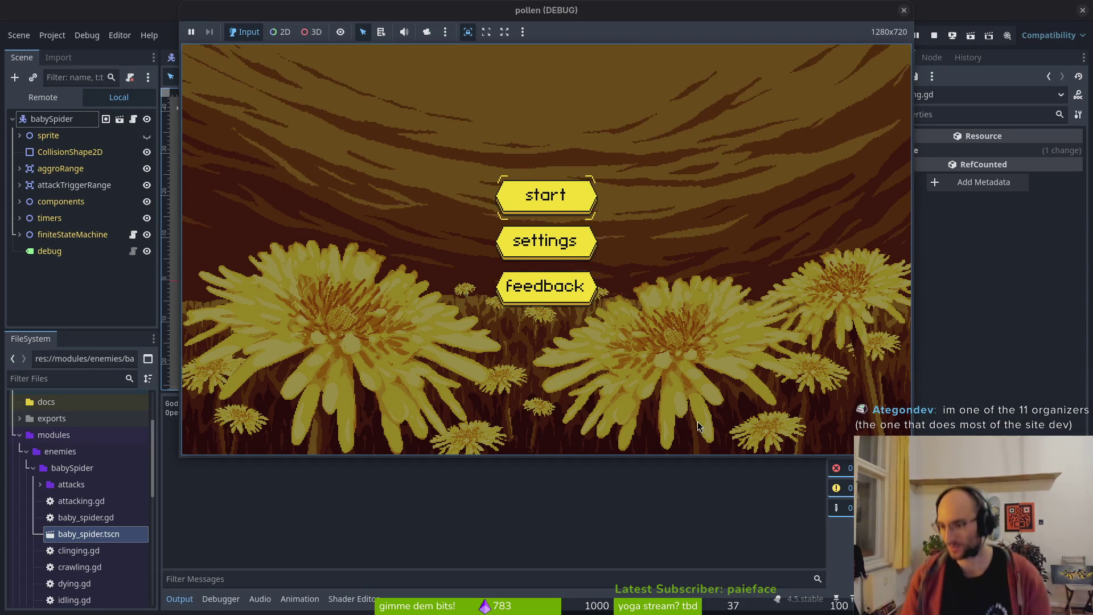
# - Start the game, choose the boss level from the level-select hexagon, and fight the spider
pyautogui.press('Return')
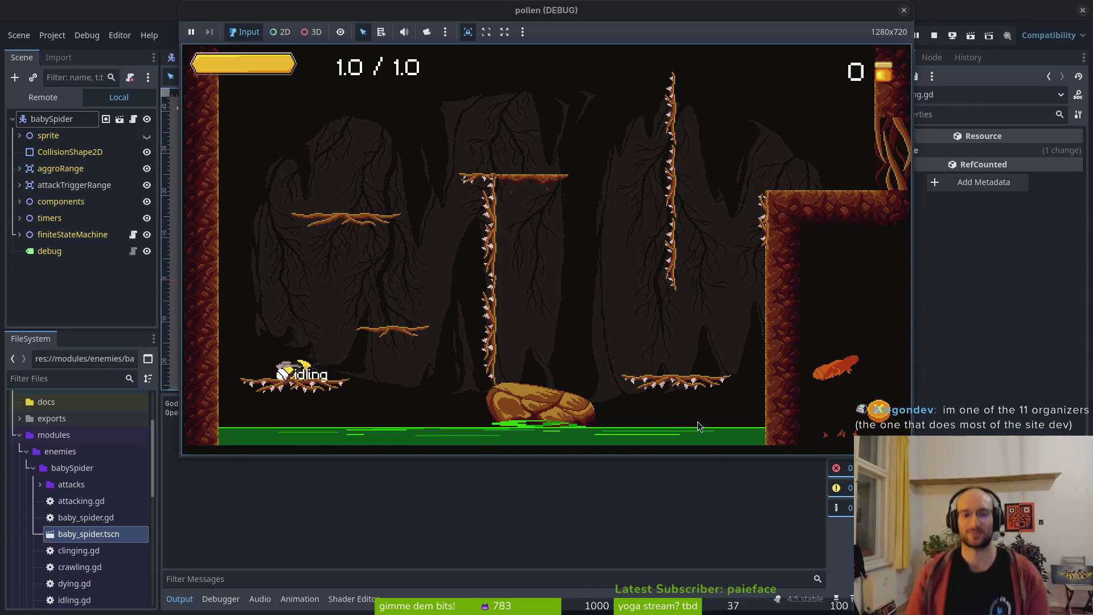
pyautogui.press('space')
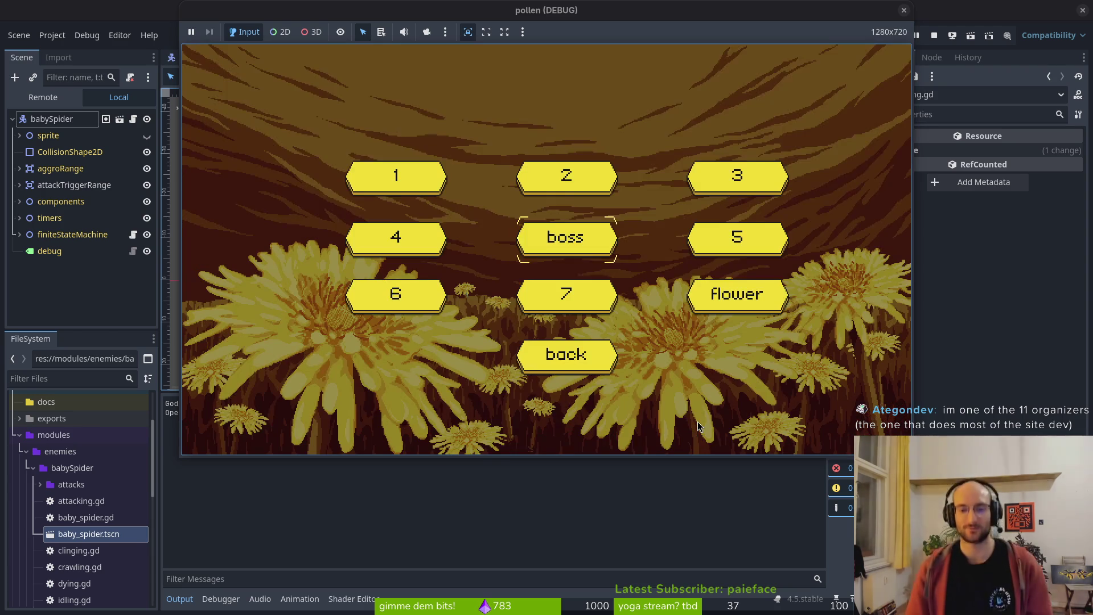
pyautogui.press('Return')
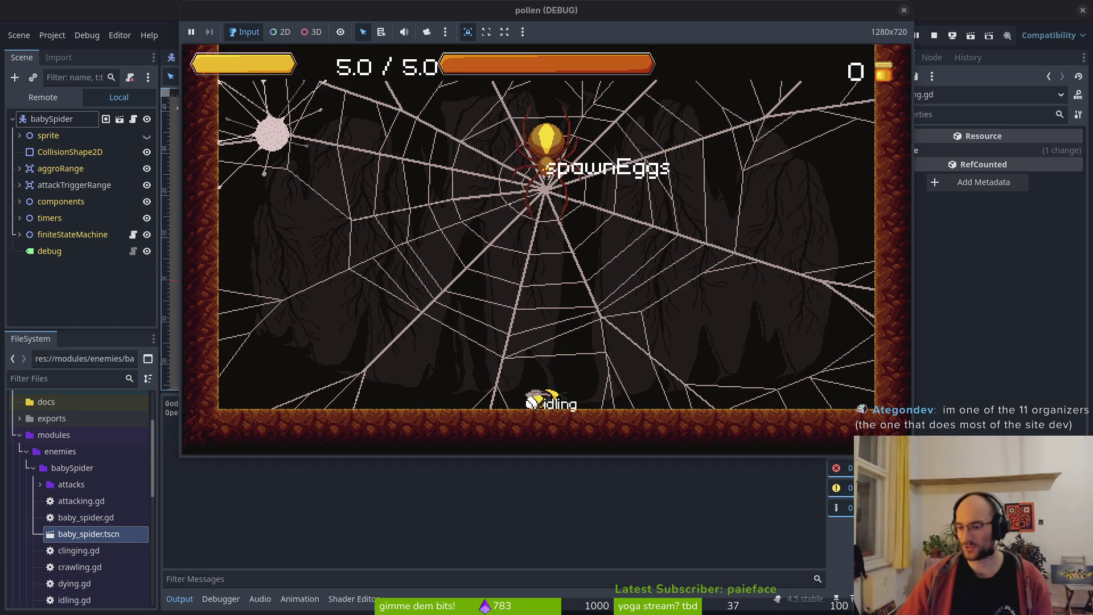
pyautogui.press('Left')
pyautogui.press('space')
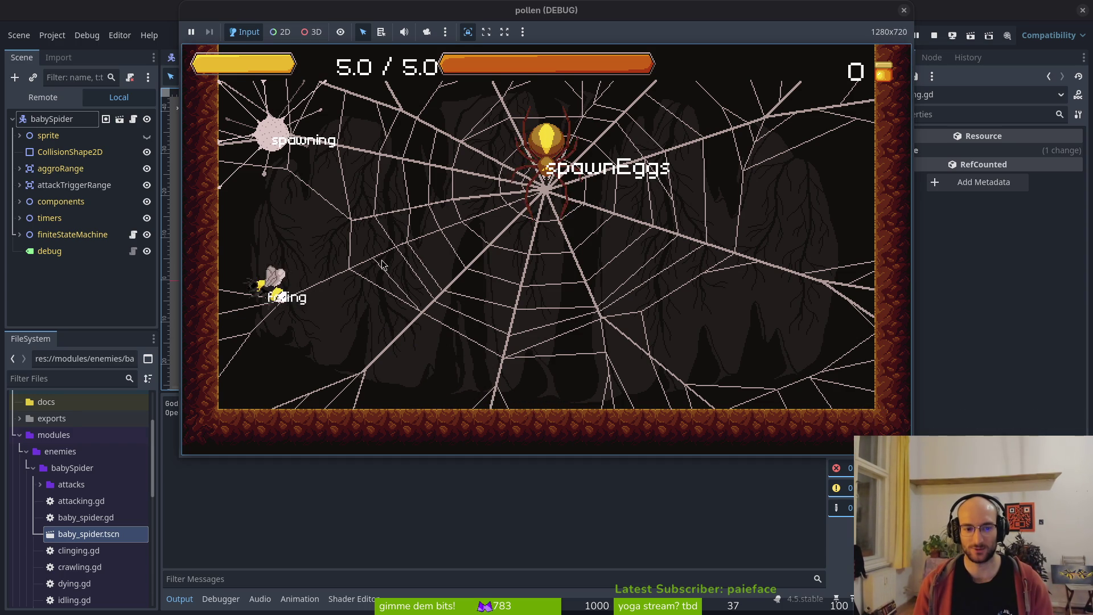
pyautogui.press('Right')
pyautogui.press('space')
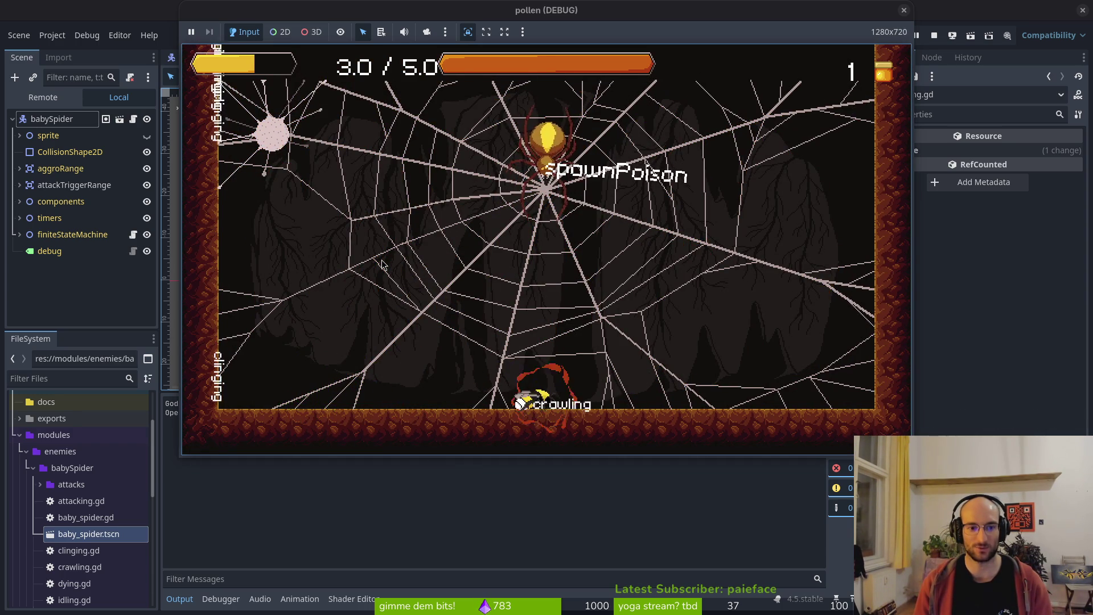
pyautogui.click(19, 136)
# - Hide the baby_spider's Sprite2D and run the project again
pyautogui.click(146, 136)
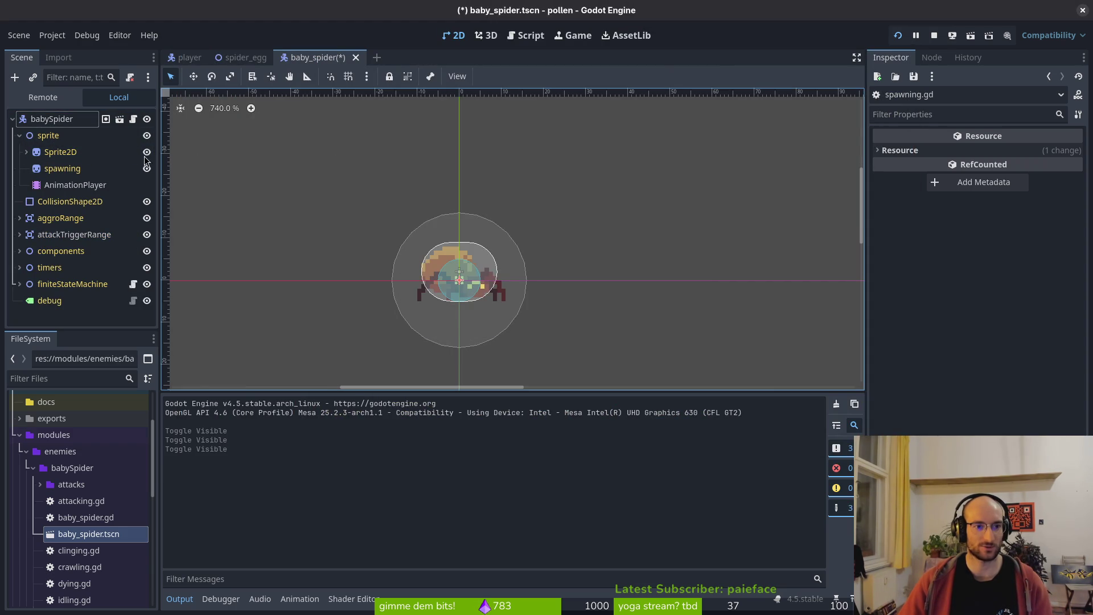
pyautogui.click(146, 152)
pyautogui.click(899, 35)
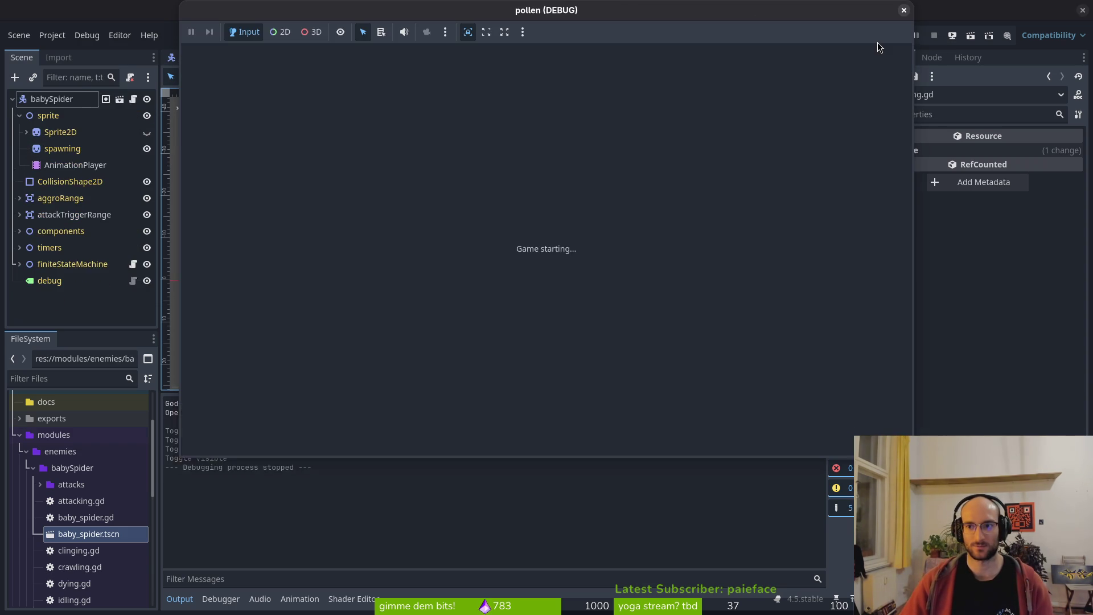
# - Playtest the spider boss level until the bee dies, then stop the test run
pyautogui.press('Return')
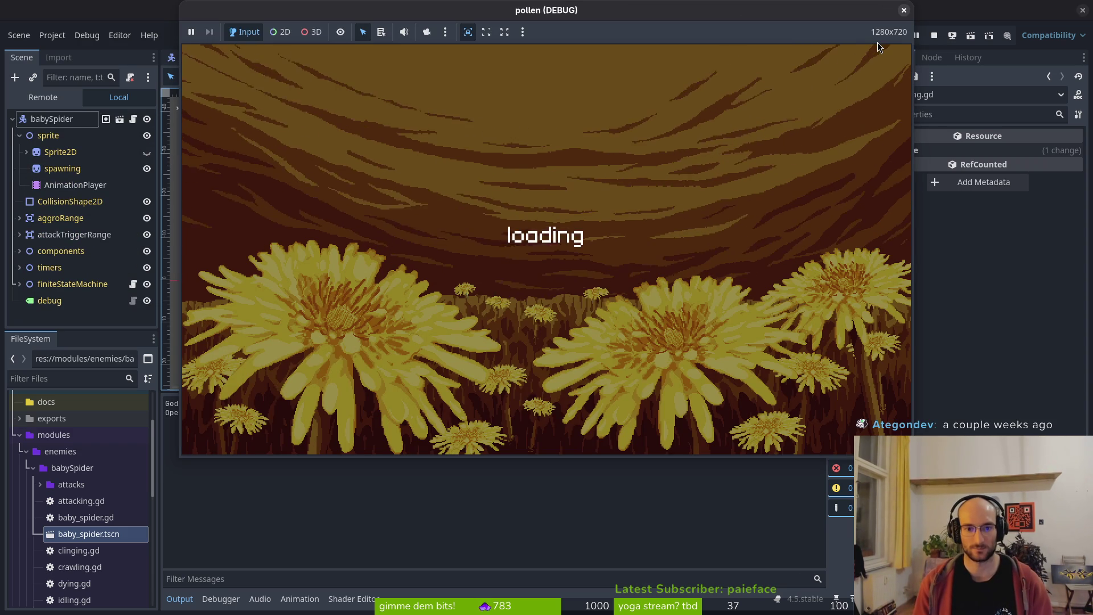
pyautogui.press('w')
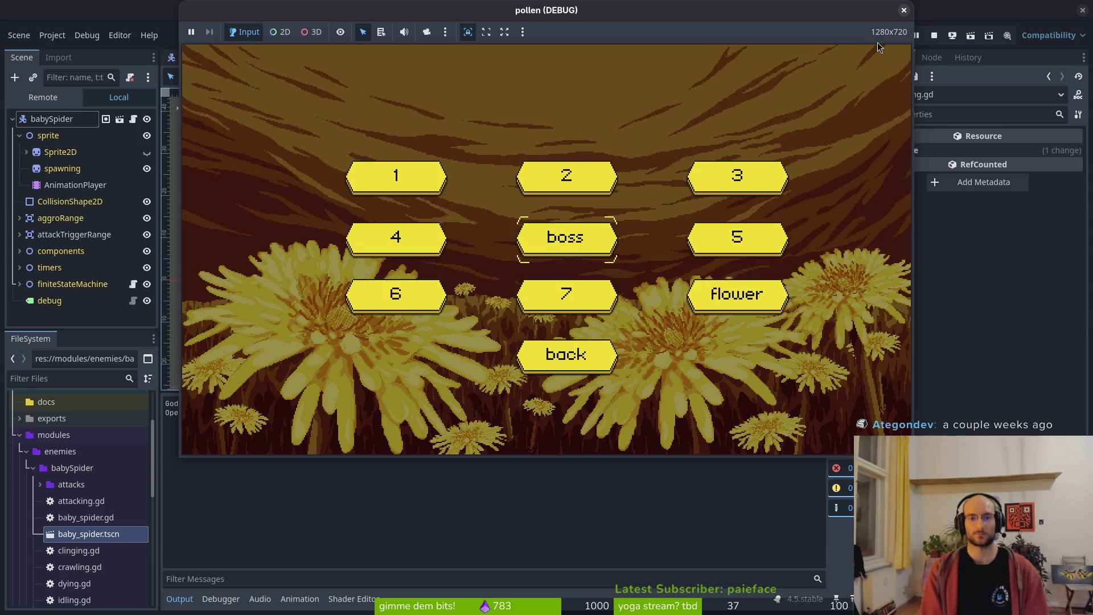
pyautogui.press('Return')
pyautogui.press('a')
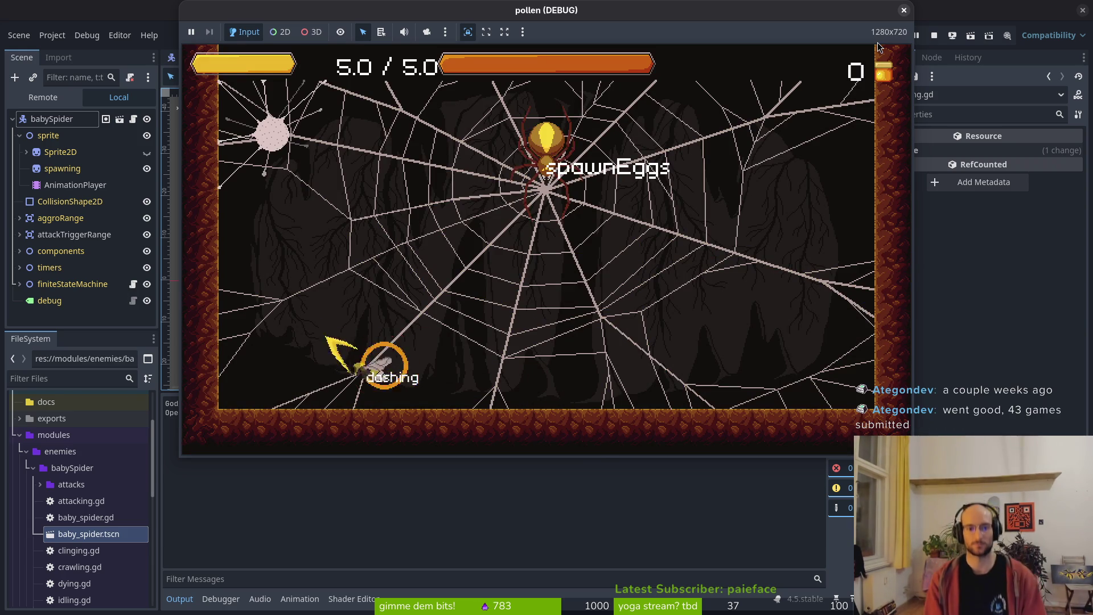
pyautogui.press('d')
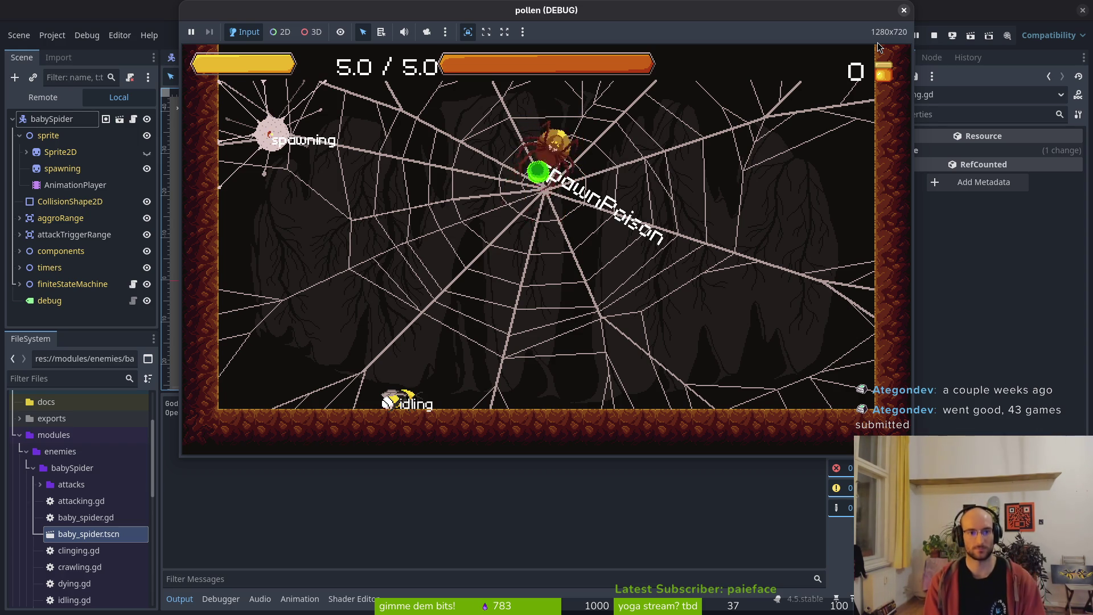
pyautogui.press('a')
pyautogui.press('space')
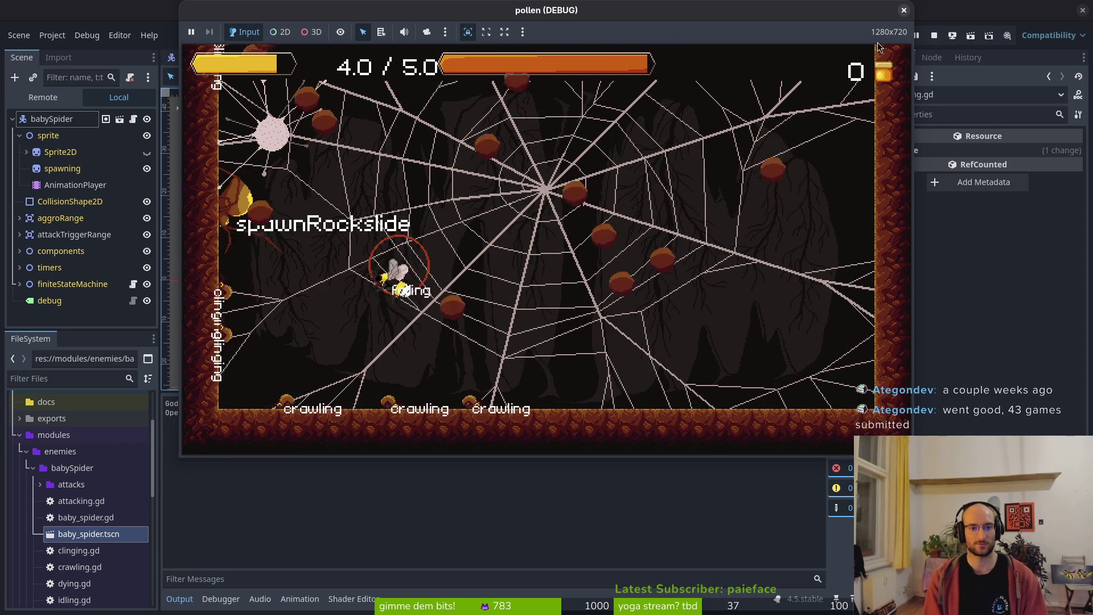
pyautogui.press('j')
pyautogui.press('shift')
pyautogui.press('j')
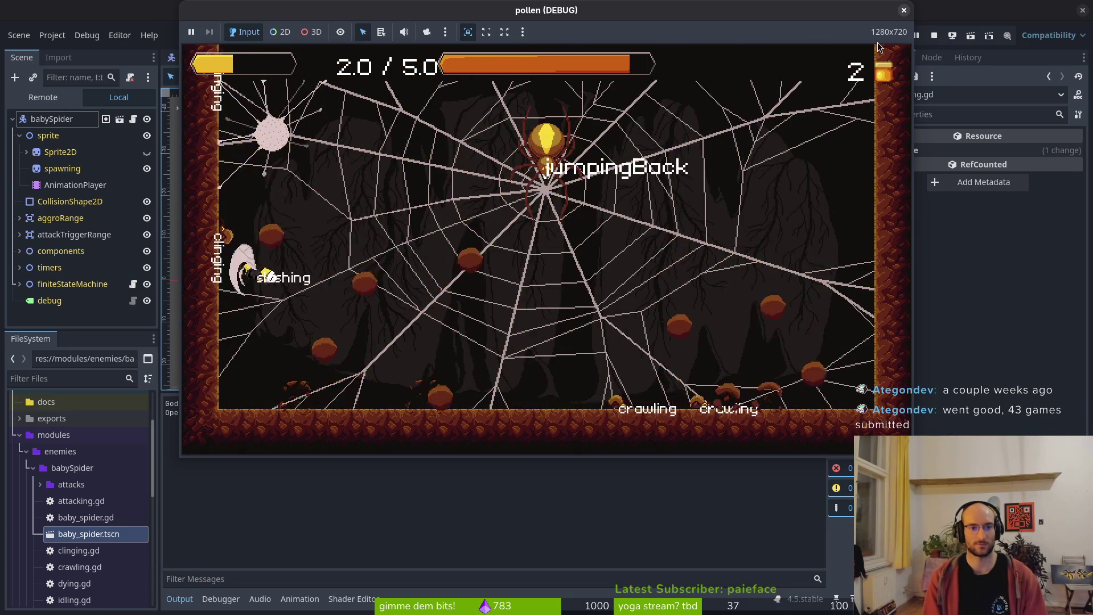
pyautogui.press('space')
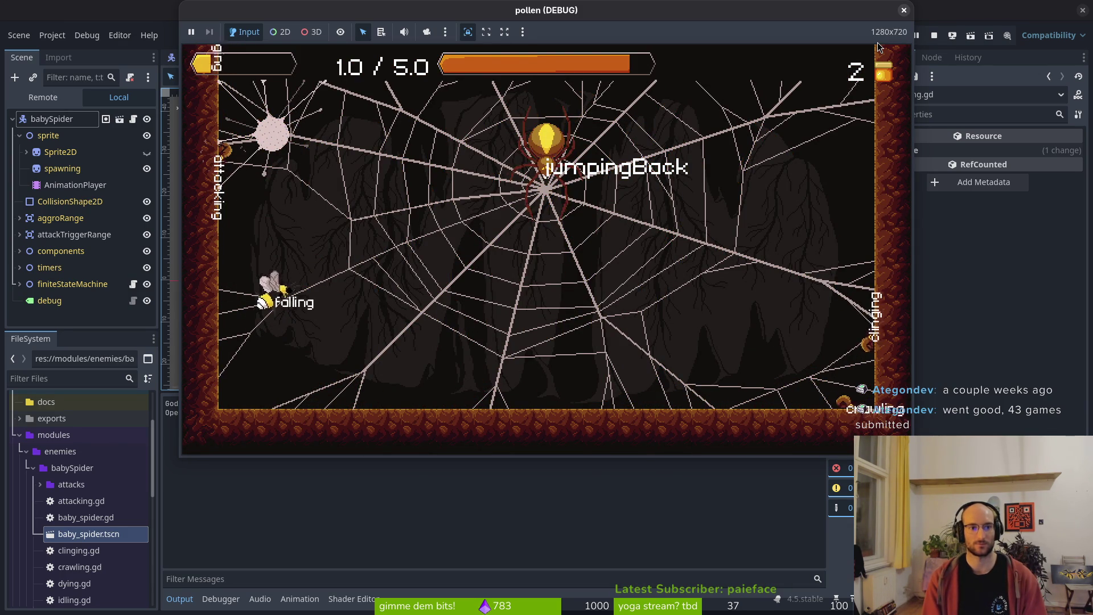
pyautogui.press('space')
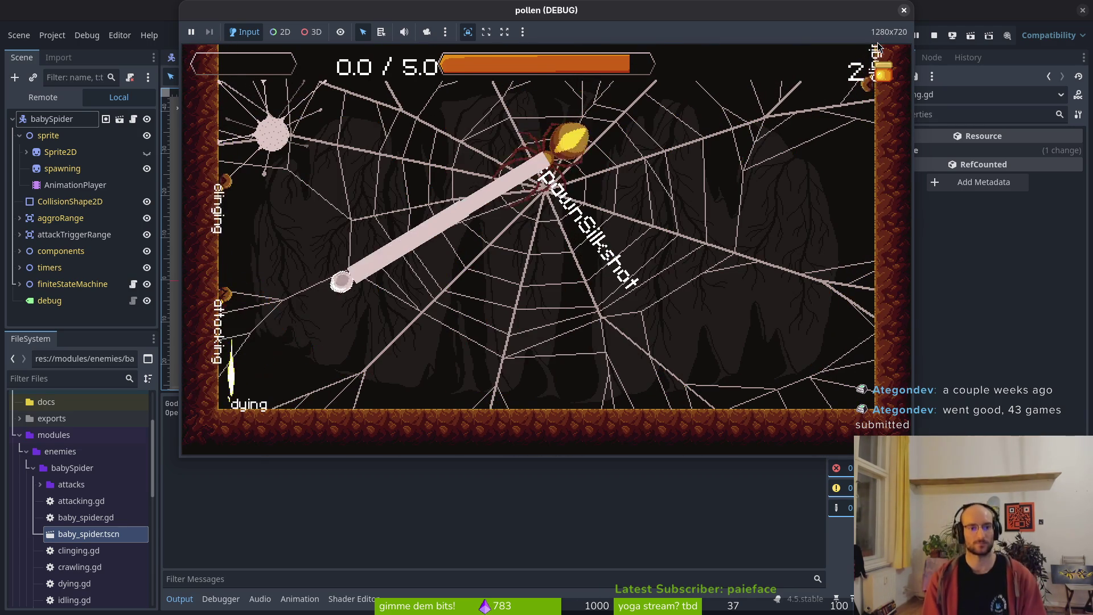
pyautogui.click(935, 34)
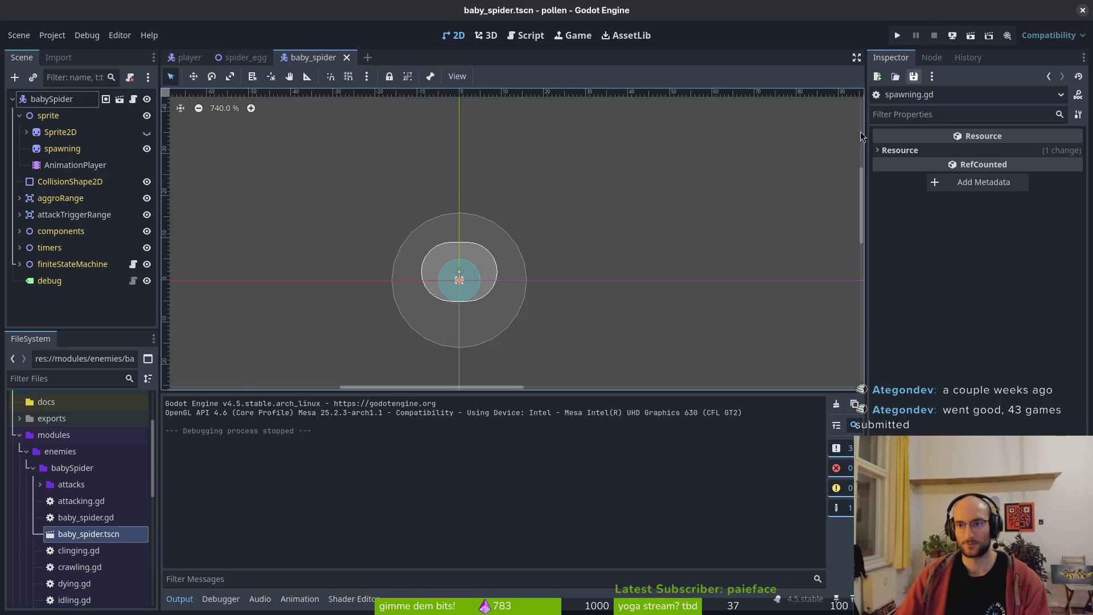
# - Save and close spawning.gd in Vim
pyautogui.hotkey('alt', 'Tab')
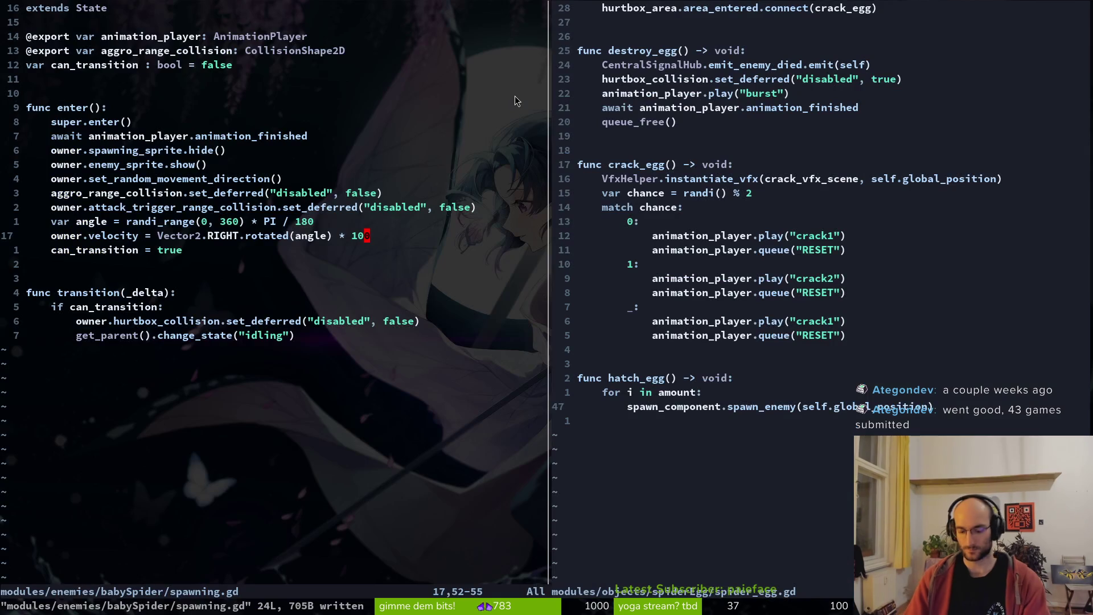
pyautogui.write(':wq')
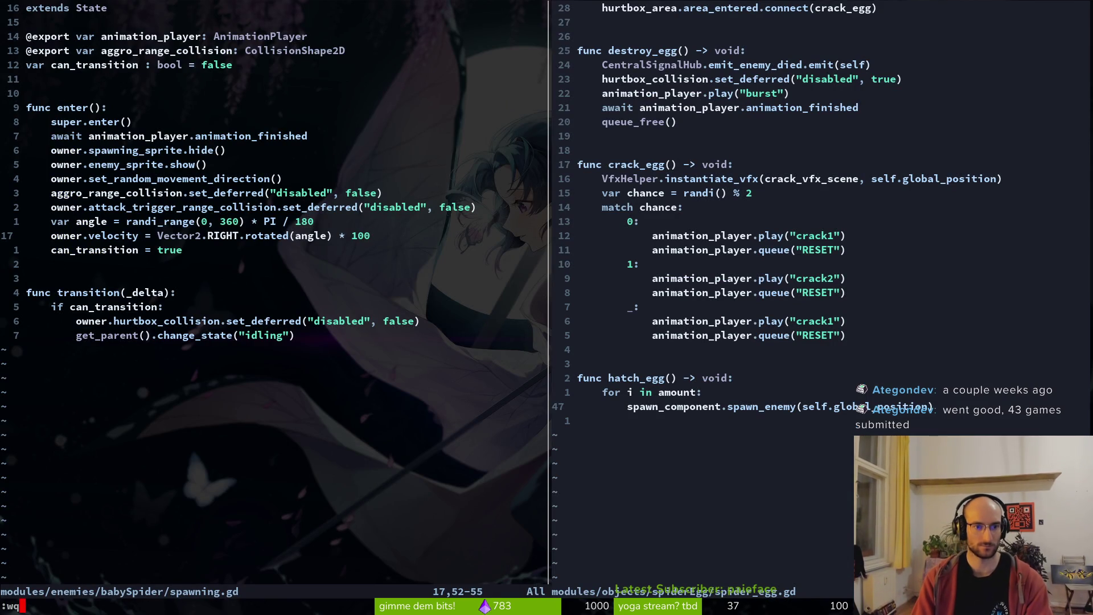
pyautogui.press('Return')
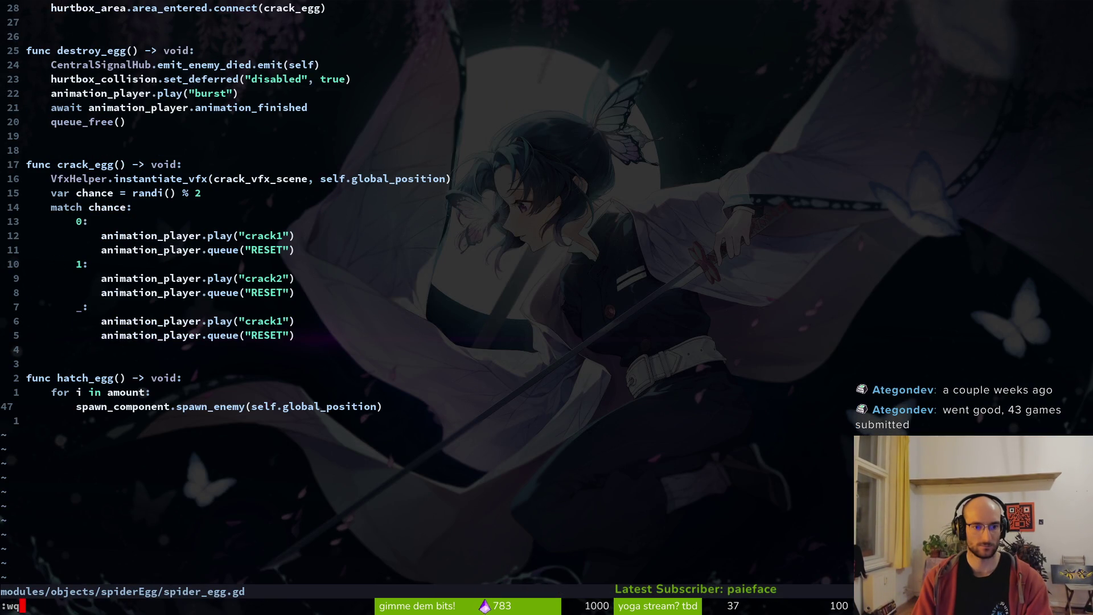
# - Open attacking.gd via the Git Files finder, delete line 15, save, and quit Vim
pyautogui.hotkey('ctrl', 'p')
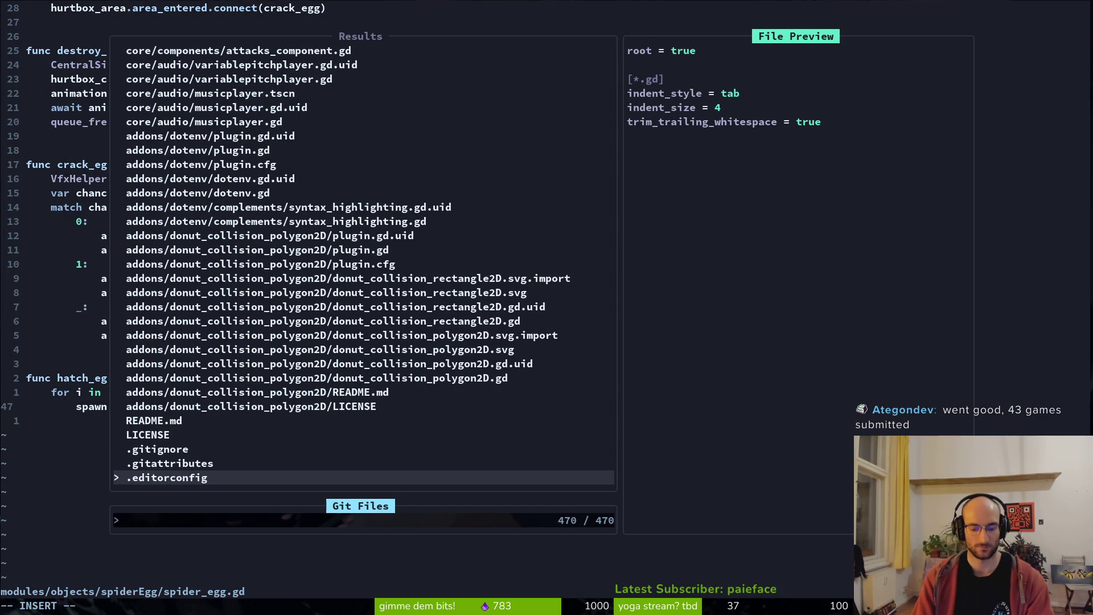
pyautogui.write('babspidea')
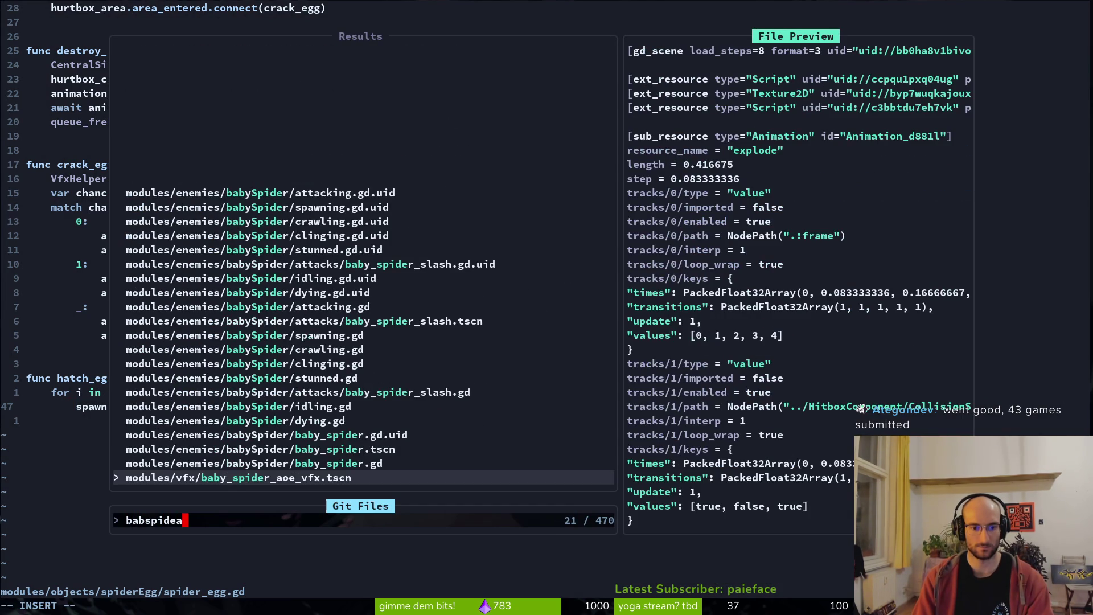
pyautogui.write('tt')
pyautogui.press('Return')
pyautogui.press('1')
pyautogui.press('4')
pyautogui.press('j')
pyautogui.press('d')
pyautogui.press('d')
pyautogui.write(':w')
pyautogui.press('Return')
pyautogui.write(':q')
pyautogui.press('Return')
# - In tig, stage the baby spider and spider egg files, leaving default_bus_layout.tres unstaged
pyautogui.write('tig')
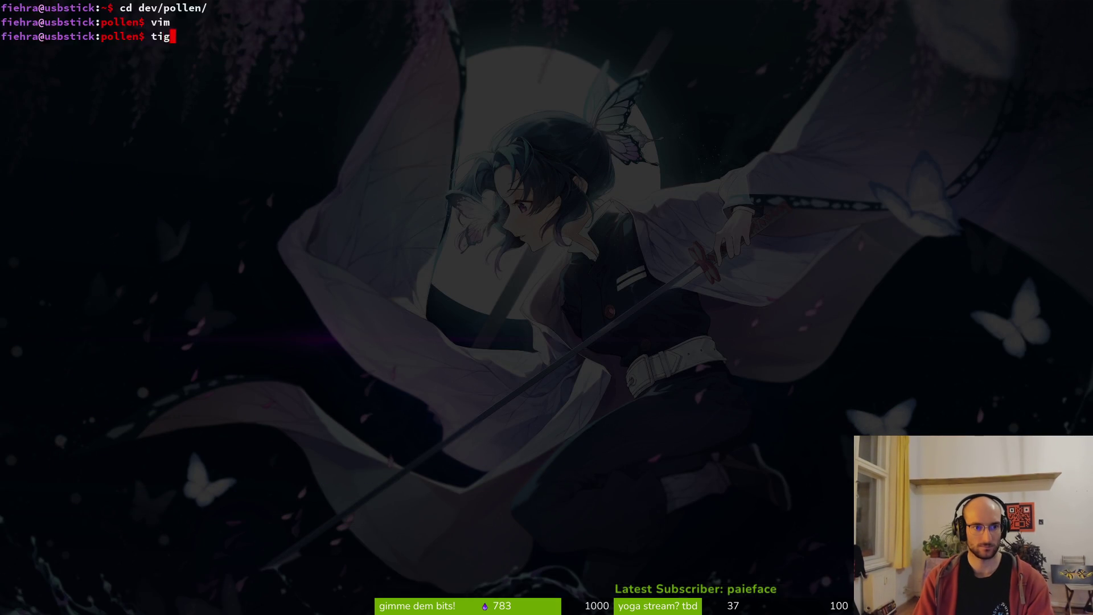
pyautogui.press('Return')
pyautogui.press('Down')
pyautogui.press('u')
pyautogui.press('u')
pyautogui.press('Return')
pyautogui.press('Down')
pyautogui.press('Down')
pyautogui.press('Down')
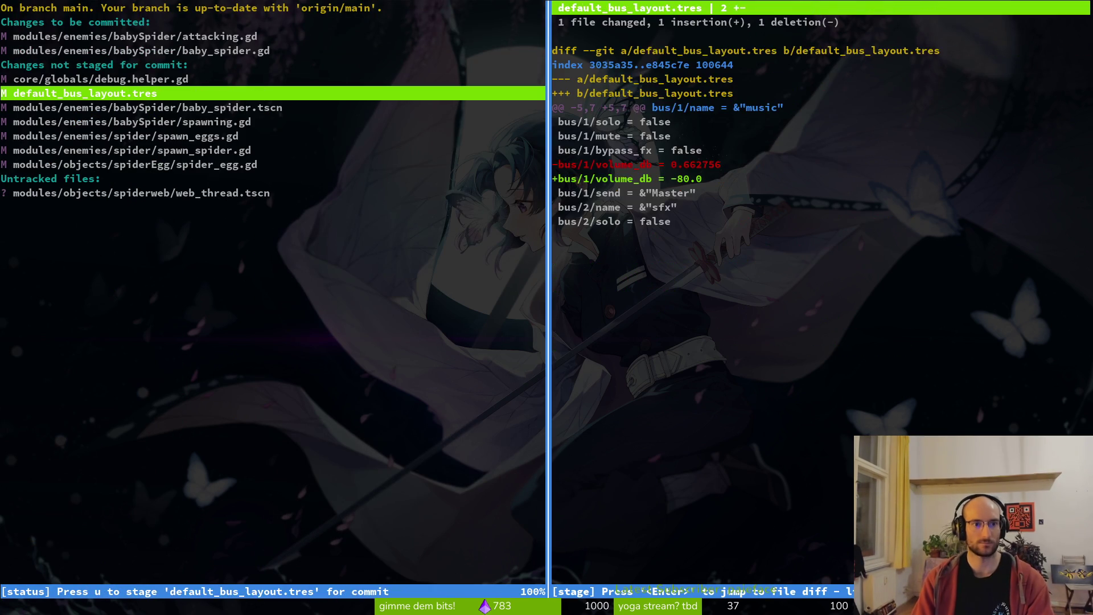
pyautogui.press('Down')
pyautogui.press('u')
pyautogui.press('u')
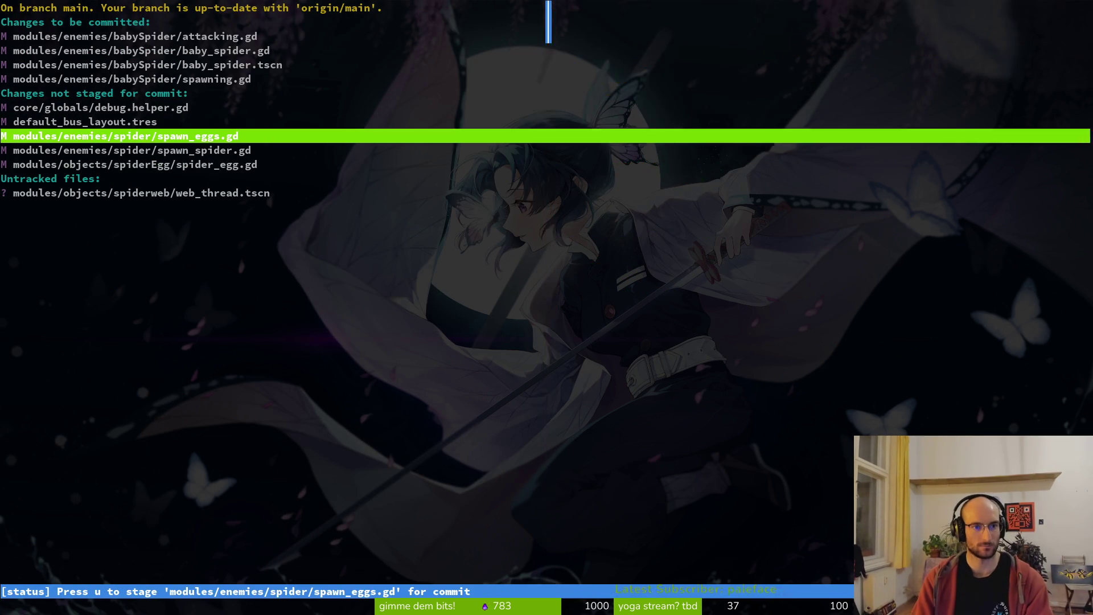
pyautogui.press('u')
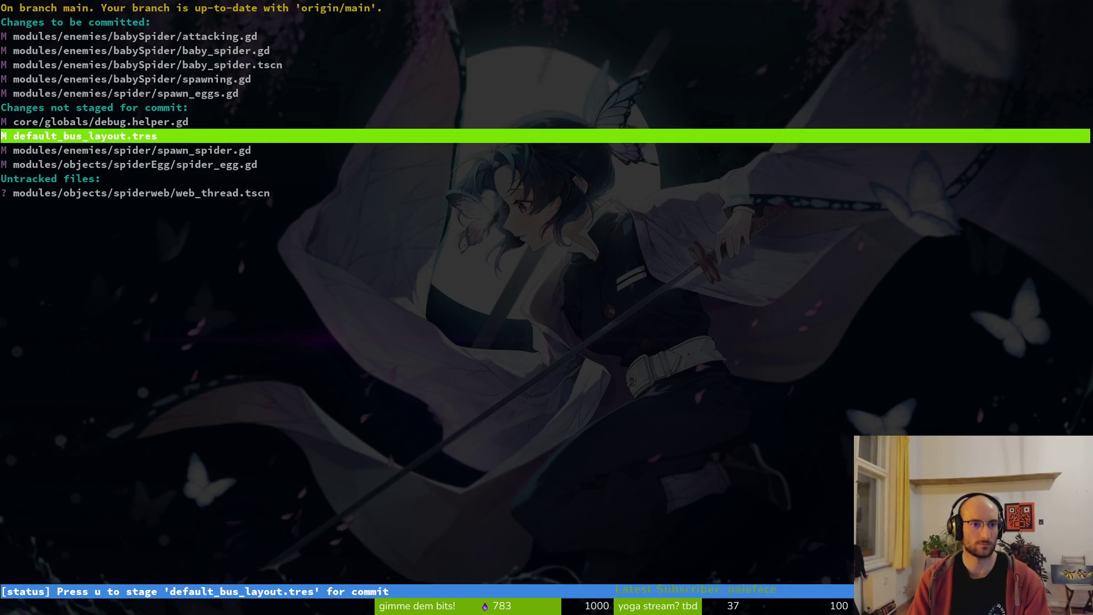
pyautogui.press('Down')
pyautogui.press('Down')
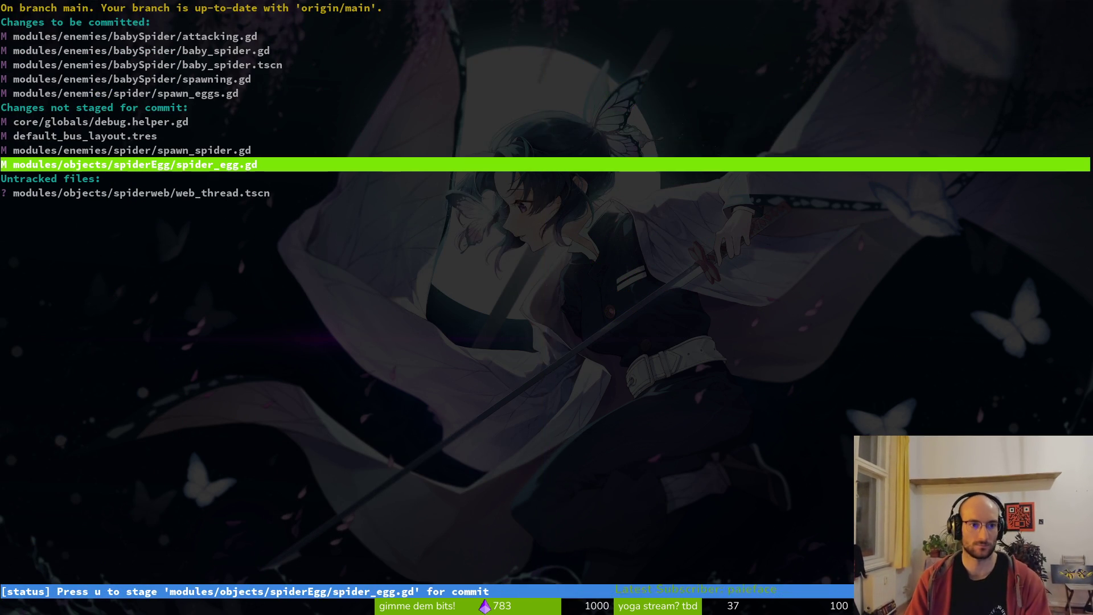
pyautogui.press('u')
# - Quit tig and begin a git commit command
pyautogui.press('q')
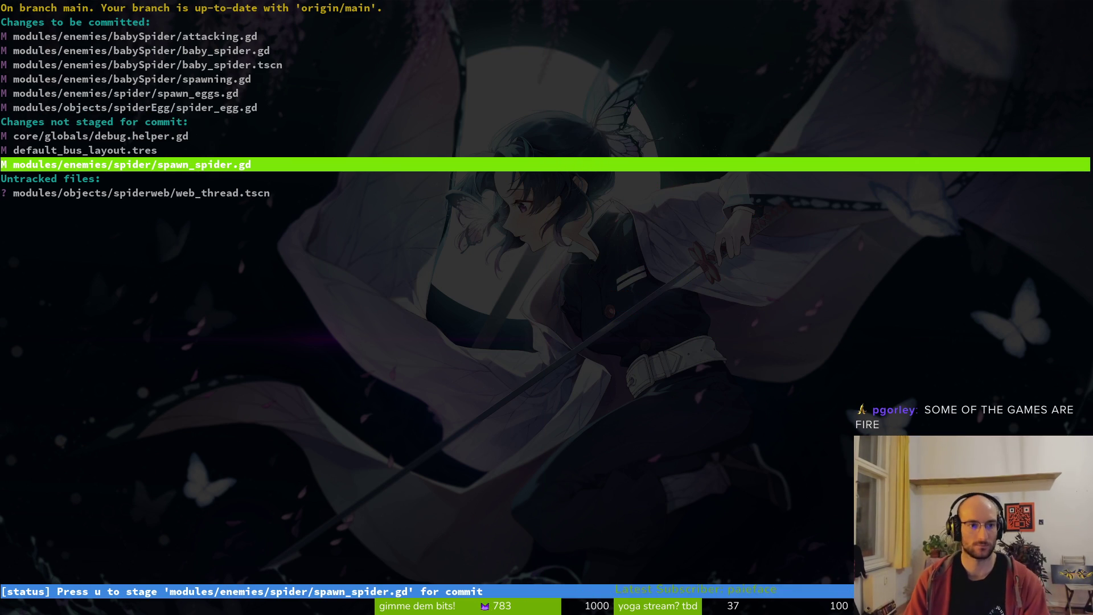
pyautogui.press('Up')
pyautogui.press('Up')
pyautogui.write('qgit commi')
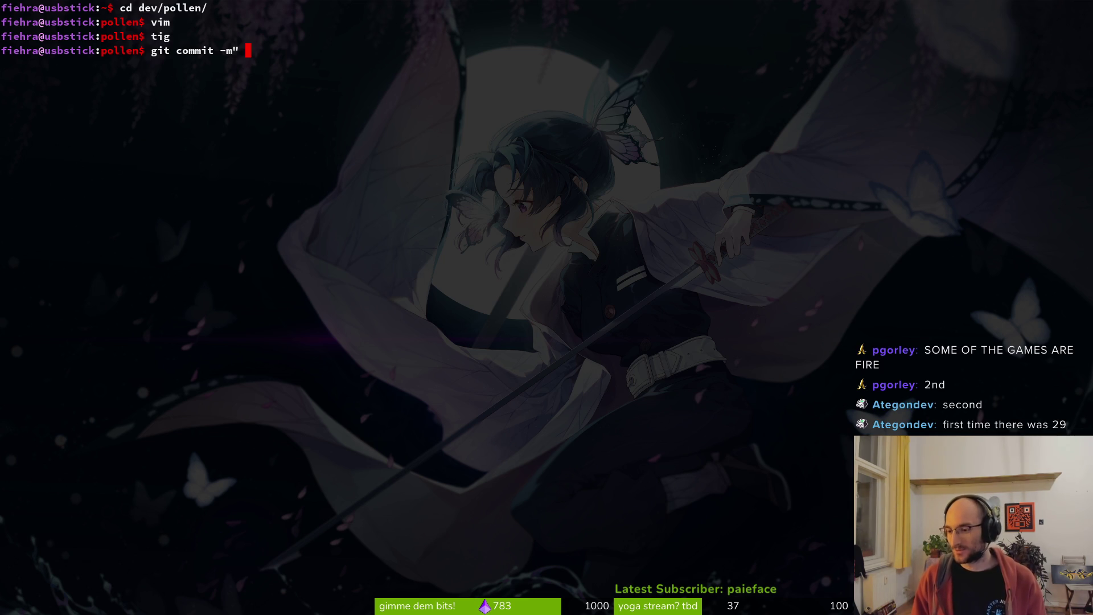
# - Commit with message "worked on baby spider and wasted more time on it" and push to main
pyautogui.press('BackSpace')
pyautogui.press('BackSpace')
pyautogui.write('worked on baby spider and wasted more time on it')
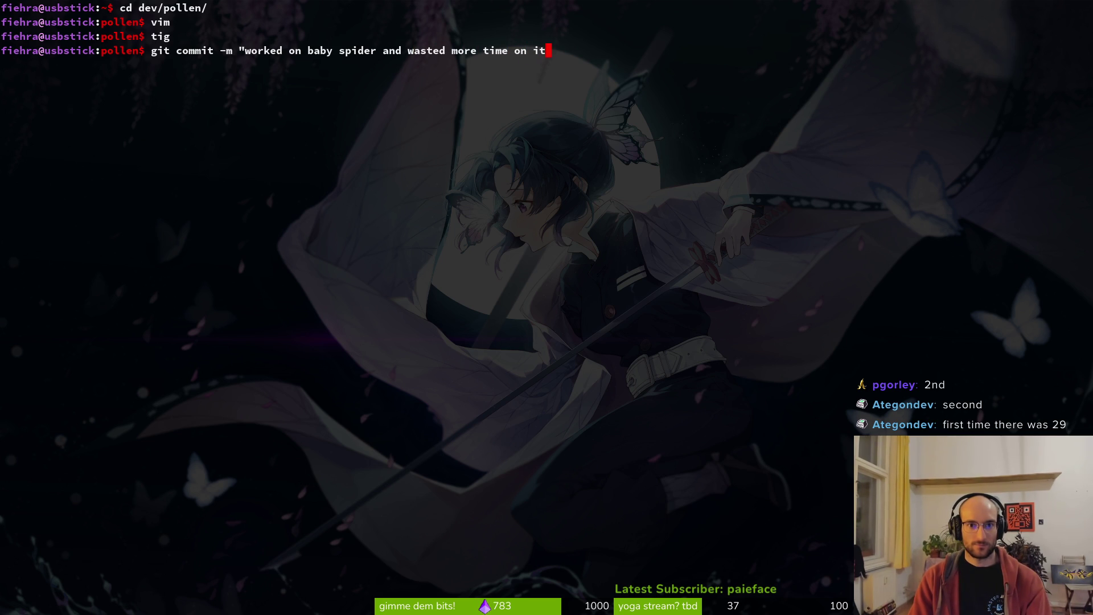
pyautogui.write('"')
pyautogui.press('Return')
pyautogui.write('git p')
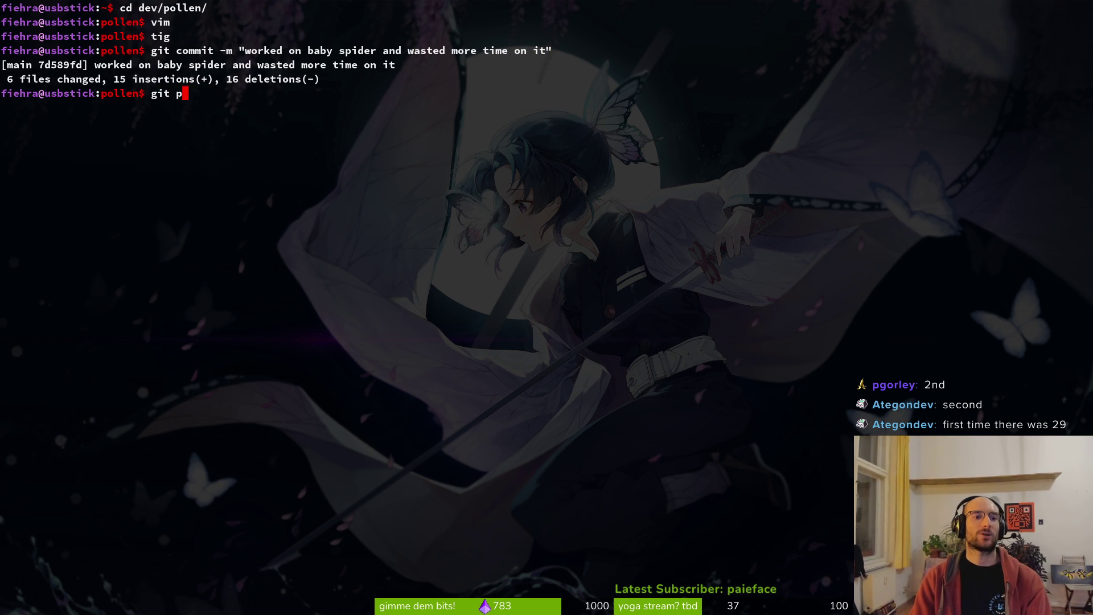
pyautogui.press('Return')
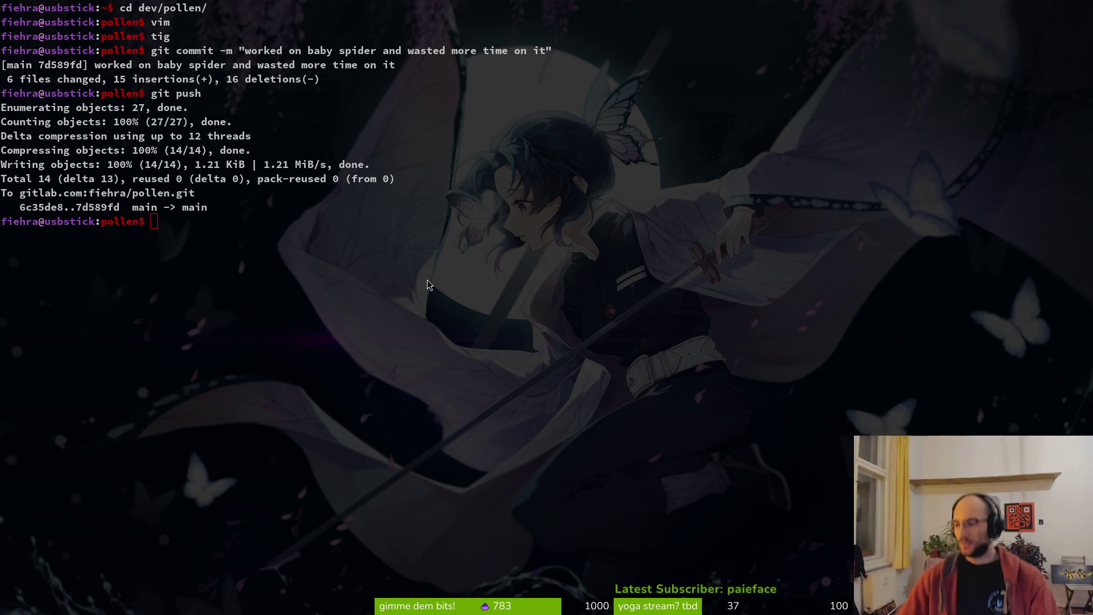
pyautogui.press('super+2')
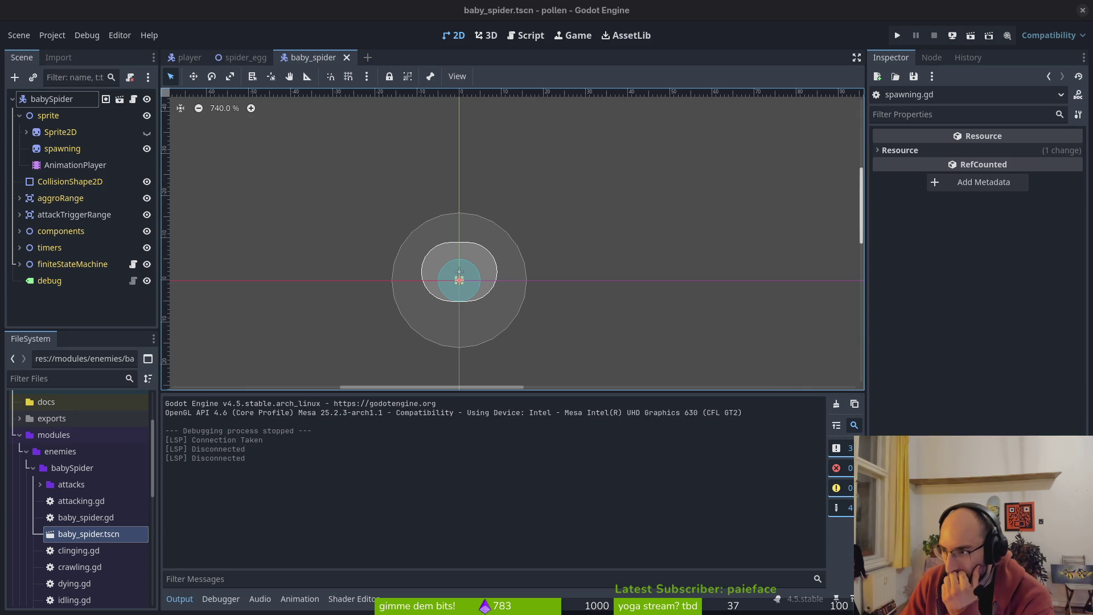
# - Load the playtest release world 1 milestone and open issue #320 in a background tab
pyautogui.hotkey('alt', 'Tab')
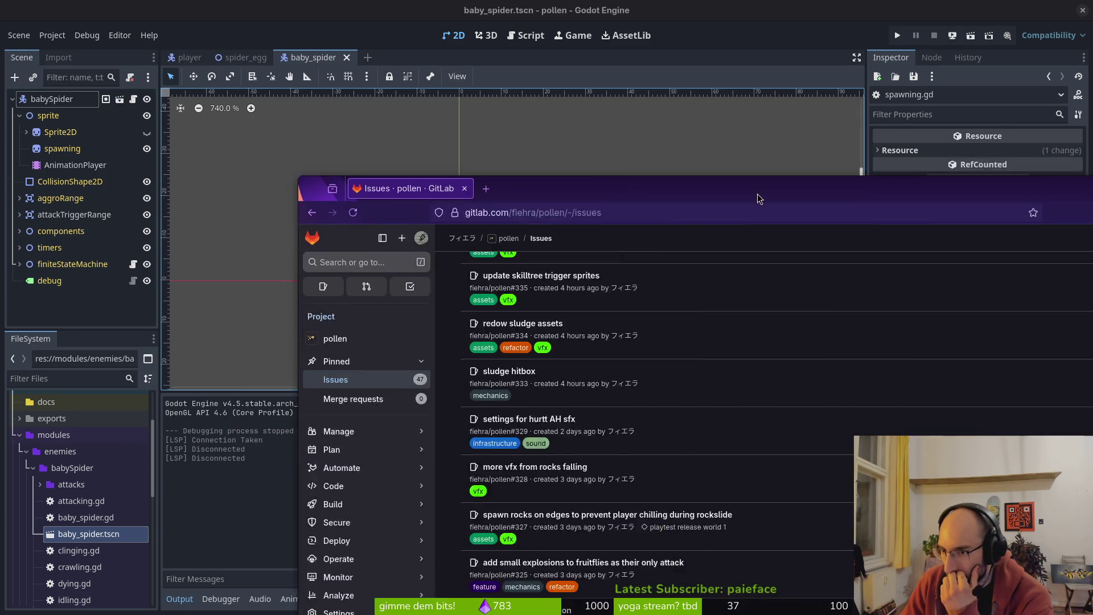
pyautogui.scroll(3, 254, 176)
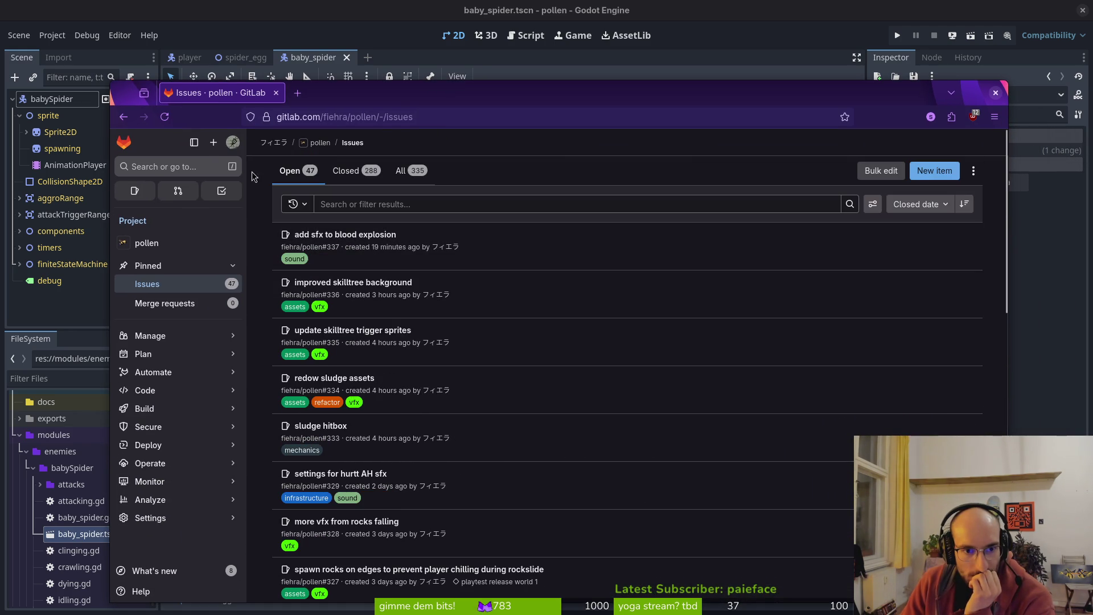
pyautogui.click(389, 117)
pyautogui.write('milestones/1#tab-')
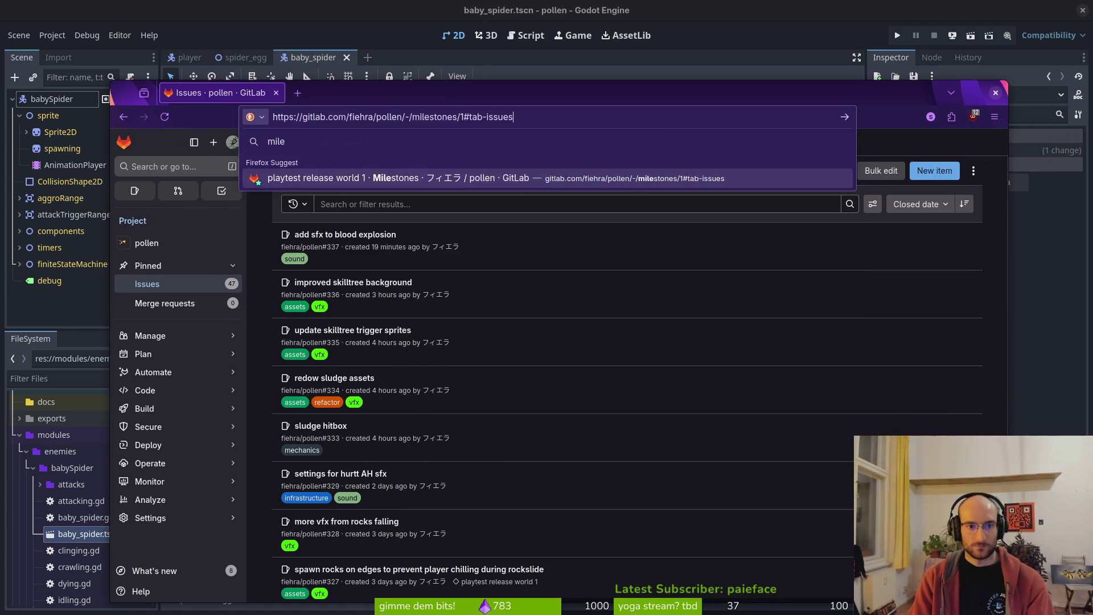
pyautogui.press('Return')
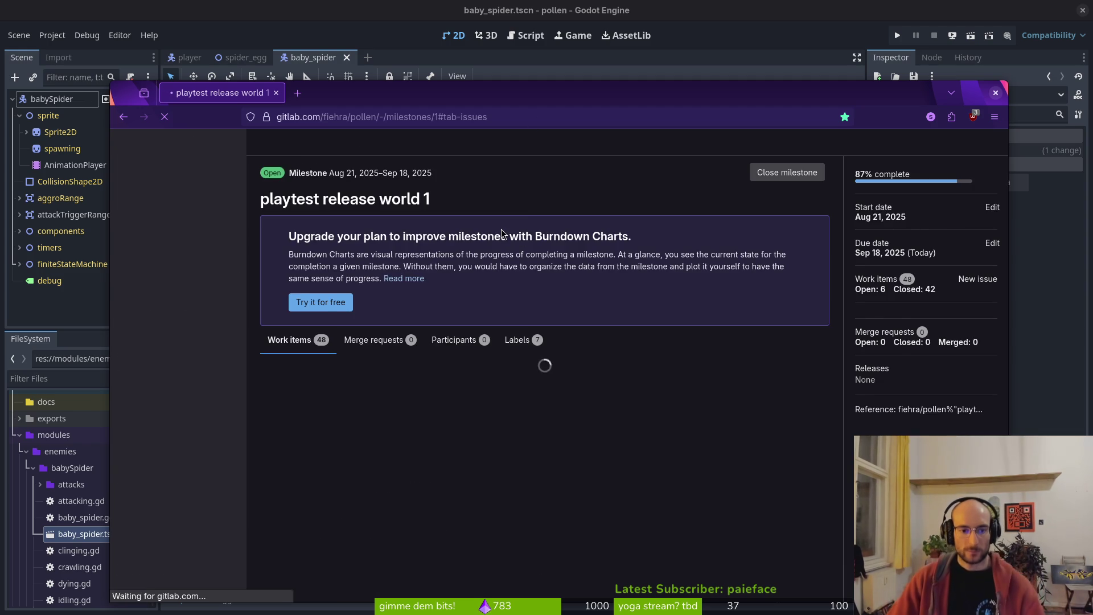
pyautogui.scroll(-3, 370, 318)
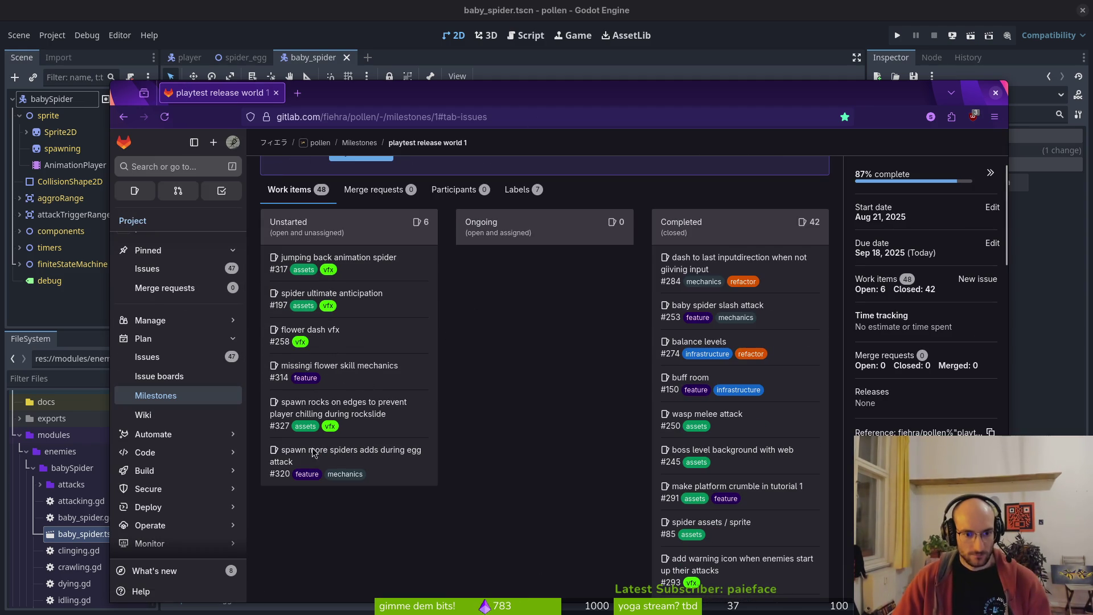
pyautogui.middleClick(378, 456)
# - Read issue #320, return to the milestone tab, and minimise the browser
pyautogui.click(351, 93)
pyautogui.click(219, 93)
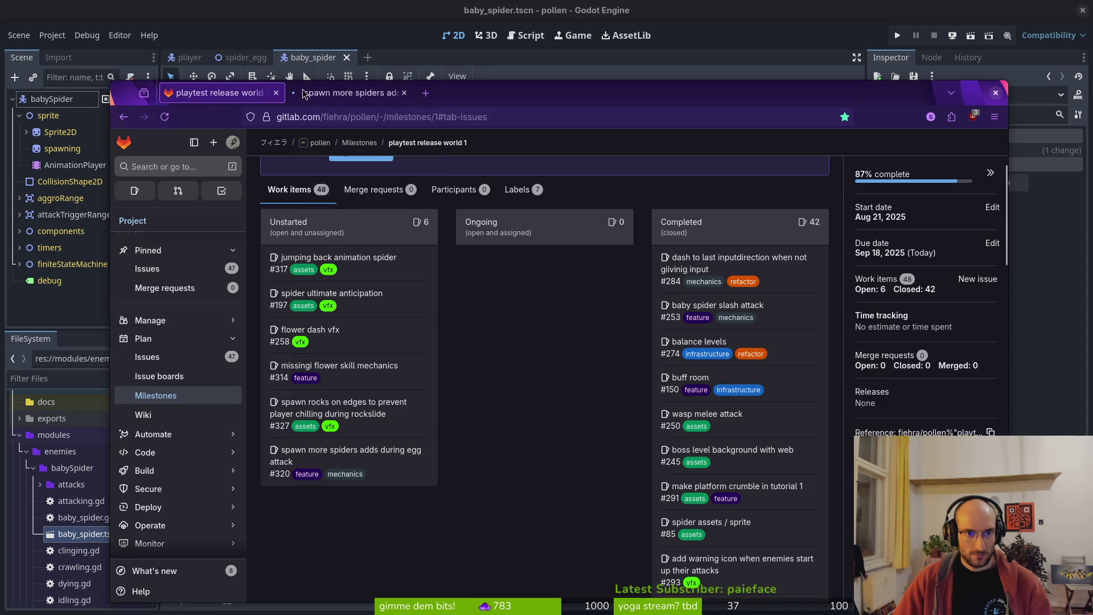
pyautogui.click(351, 93)
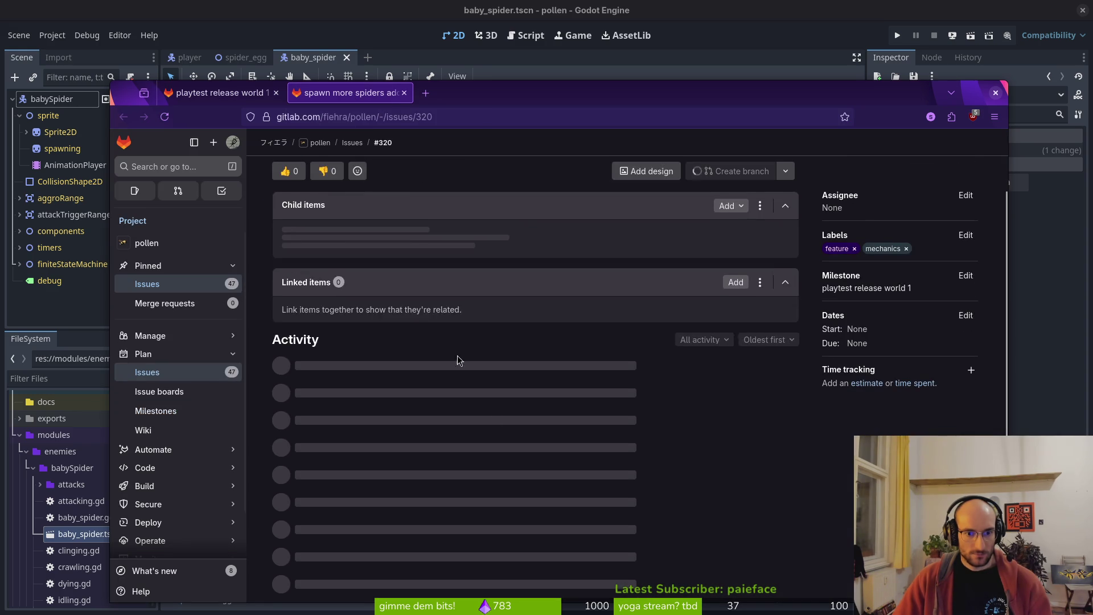
pyautogui.scroll(-3, 455, 376)
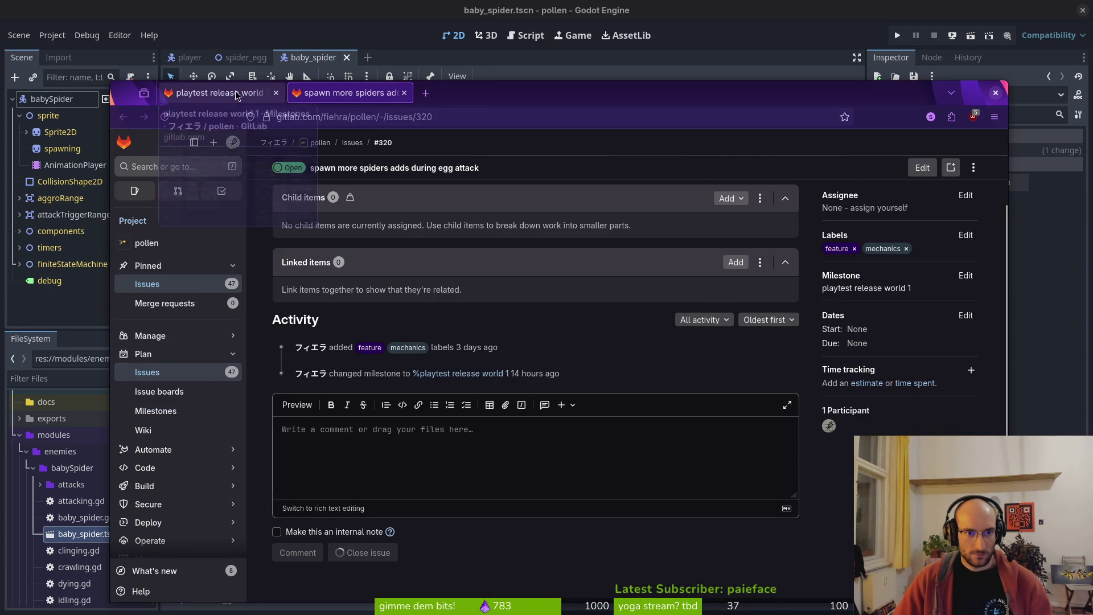
pyautogui.click(219, 92)
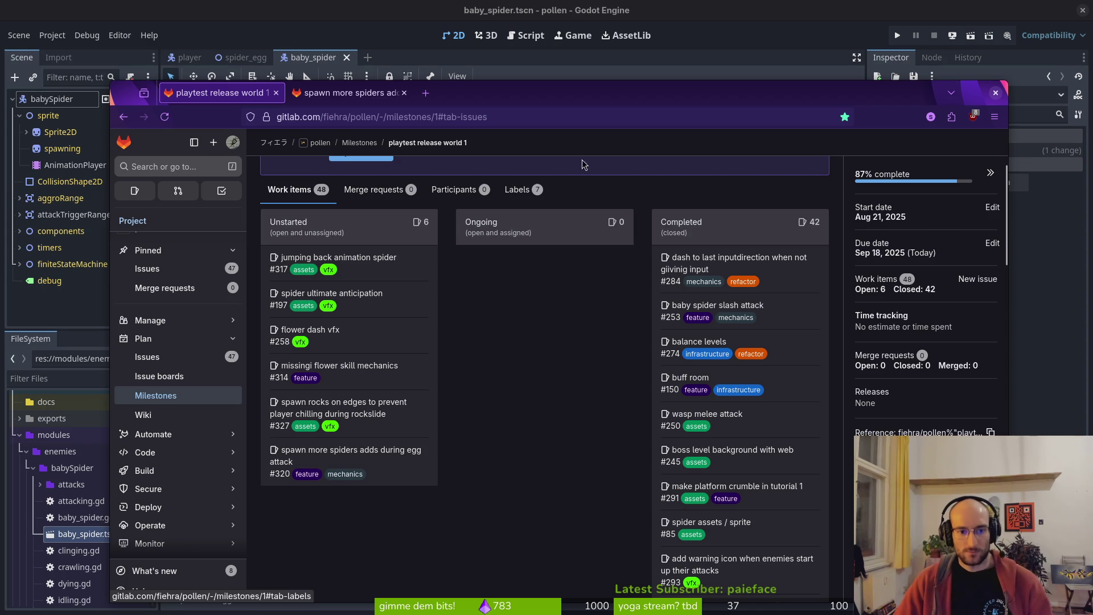
pyautogui.click(994, 93)
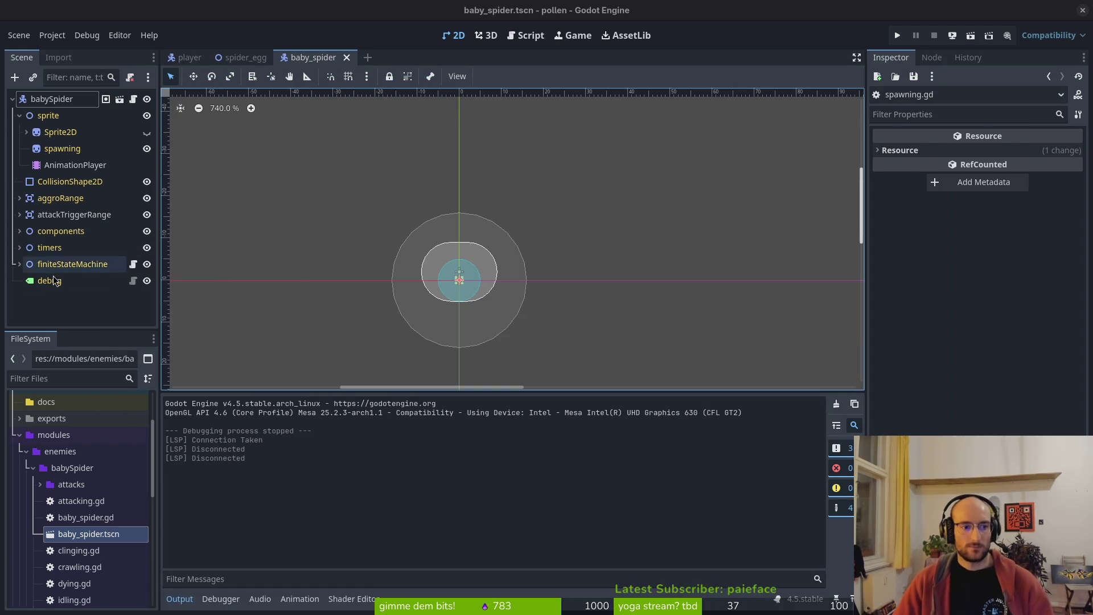
# - Open boss_level.tscn and select the player node in the viewport
pyautogui.click(20, 116)
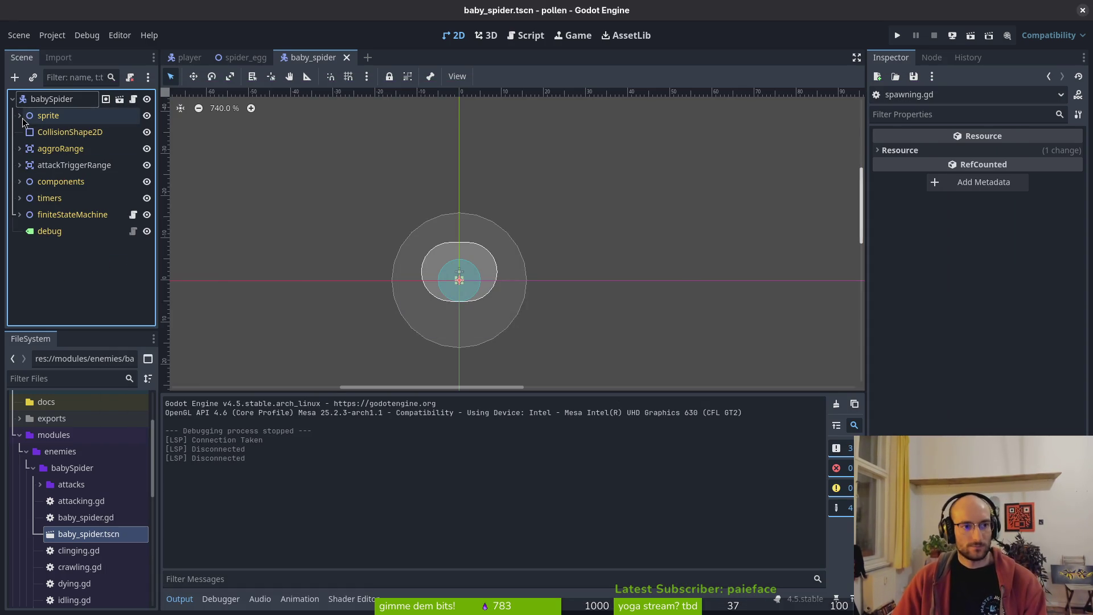
pyautogui.hotkey('ctrl', 'shift', 'o')
pyautogui.write('boss_level')
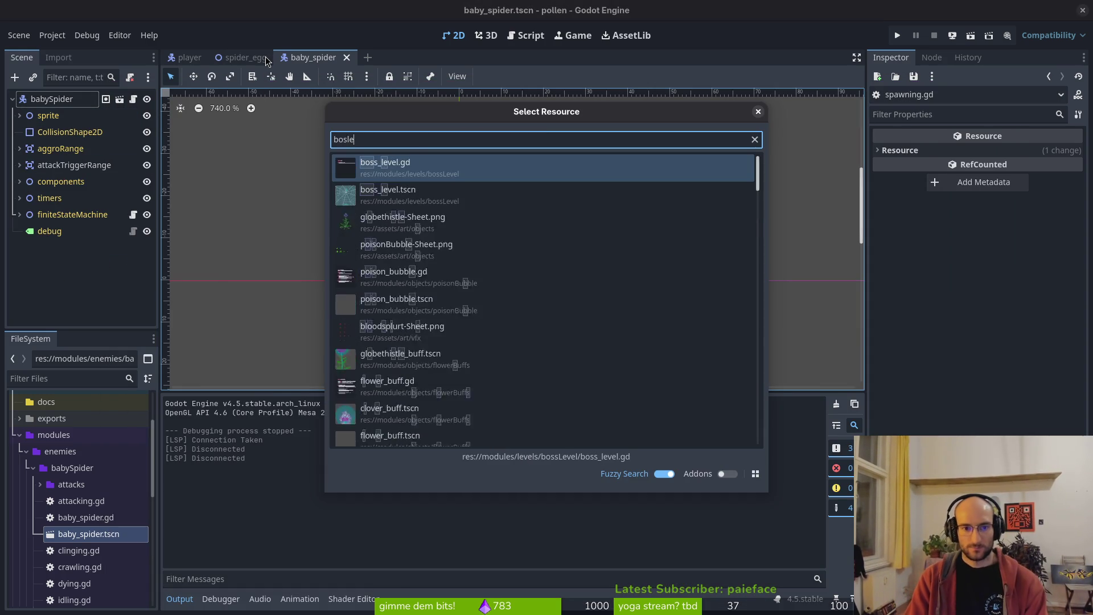
pyautogui.press('Return')
pyautogui.scroll(-4, 448, 254)
pyautogui.scroll(5, 512, 252)
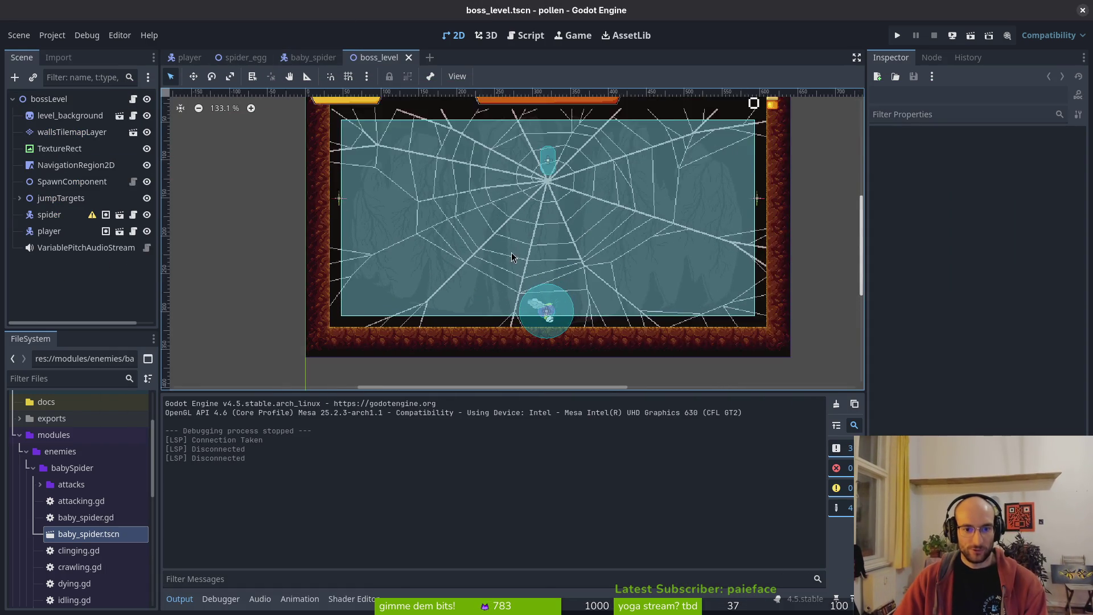
pyautogui.moveTo(595, 212); pyautogui.dragTo(539, 284)
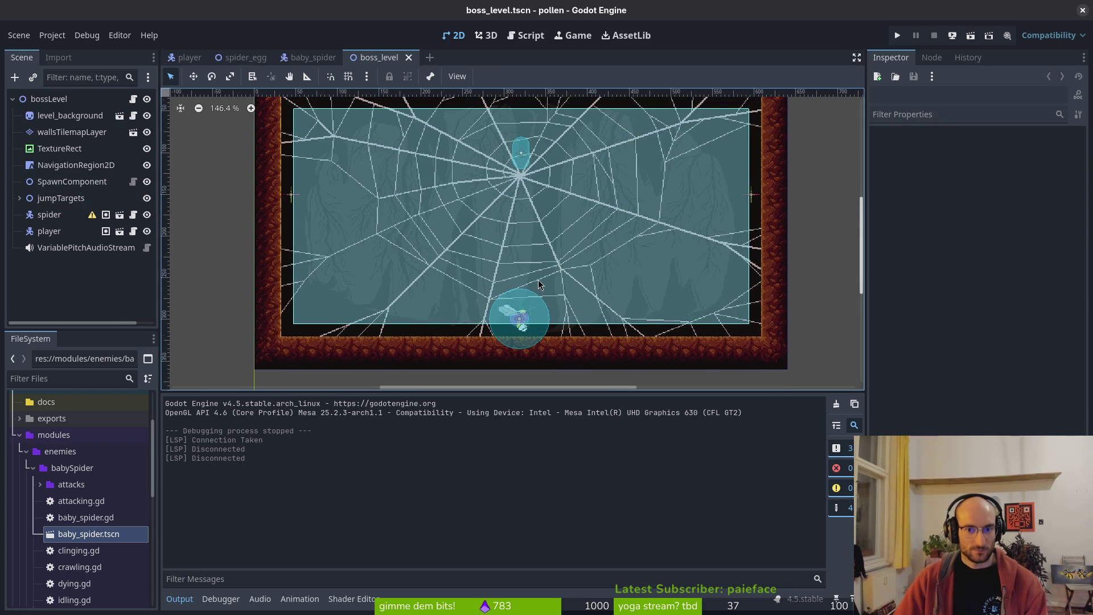
pyautogui.click(519, 322)
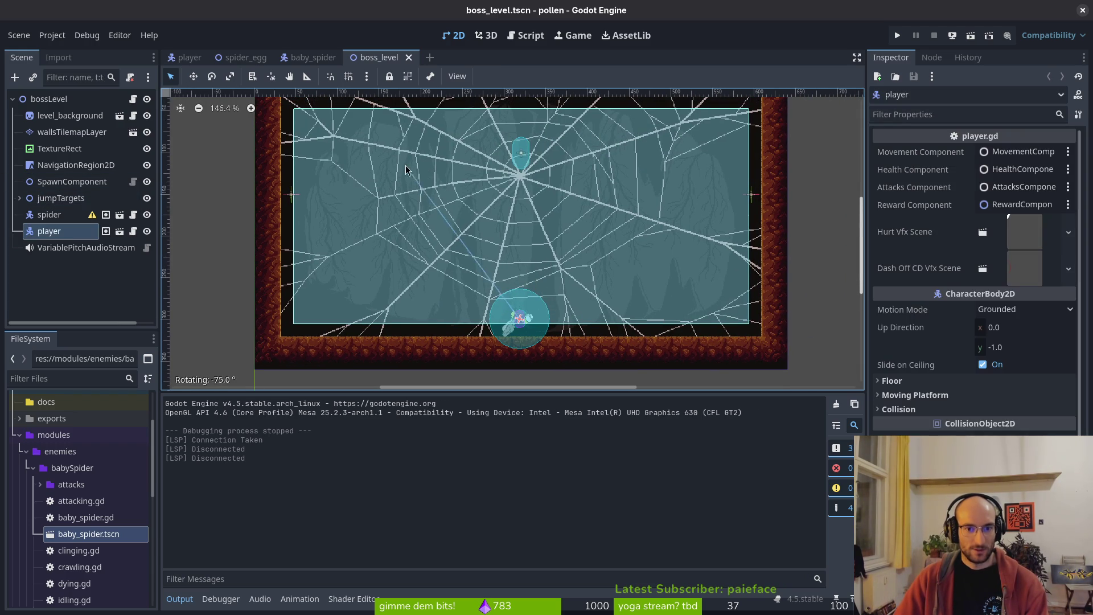
pyautogui.hotkey('ctrl', 's')
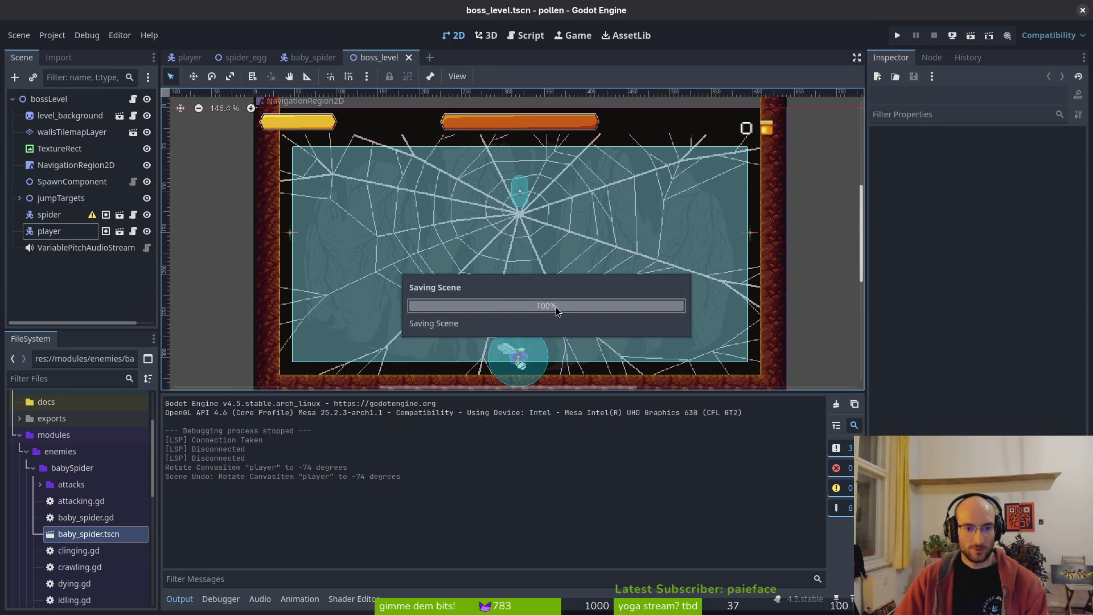
# - Move the player to (320, -9) above the web arena and save the scene
pyautogui.moveTo(456, 282)
pyautogui.mouseDown()
pyautogui.moveTo(372, 182)
pyautogui.moveTo(335, 107)
pyautogui.mouseUp()
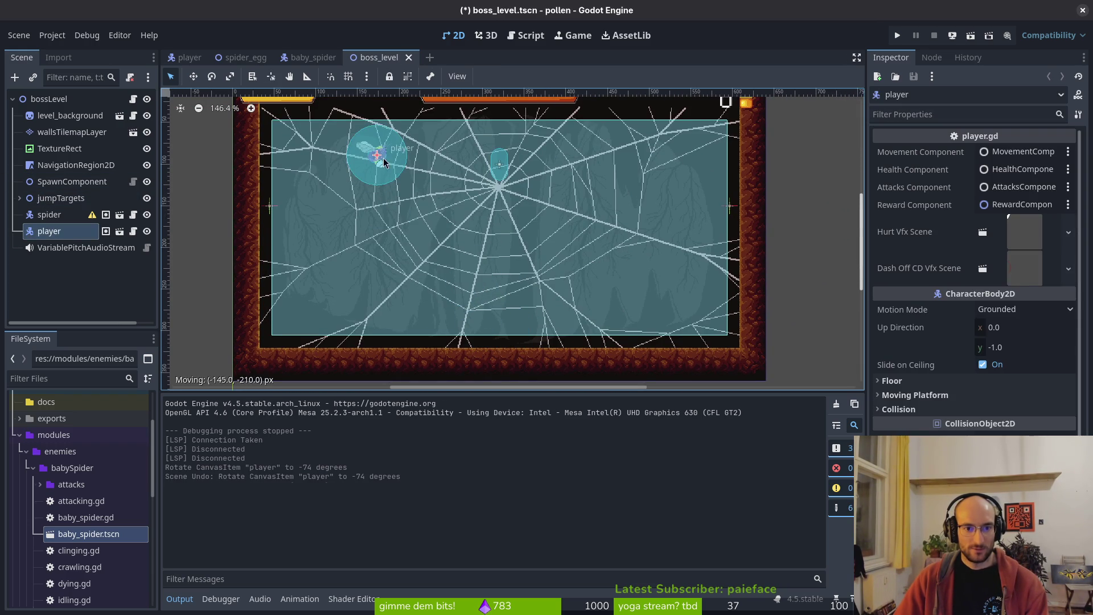
pyautogui.moveTo(393, 192); pyautogui.dragTo(411, 252)
pyautogui.moveTo(396, 217)
pyautogui.mouseDown()
pyautogui.moveTo(521, 274)
pyautogui.moveTo(513, 303)
pyautogui.moveTo(450, 268)
pyautogui.moveTo(434, 138)
pyautogui.moveTo(371, 151)
pyautogui.moveTo(402, 188)
pyautogui.moveTo(405, 268)
pyautogui.moveTo(514, 337)
pyautogui.mouseUp()
pyautogui.scroll(-2, 568, 294)
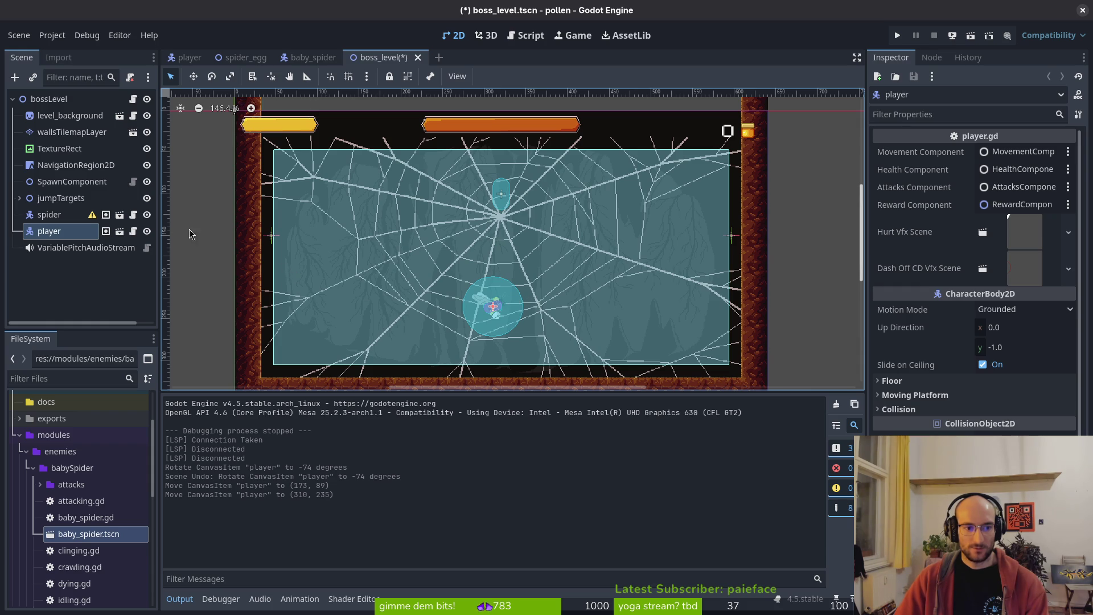
pyautogui.scroll(4, 482, 302)
pyautogui.moveTo(489, 364)
pyautogui.mouseDown()
pyautogui.moveTo(689, 139)
pyautogui.moveTo(652, 161)
pyautogui.moveTo(499, 152)
pyautogui.mouseUp()
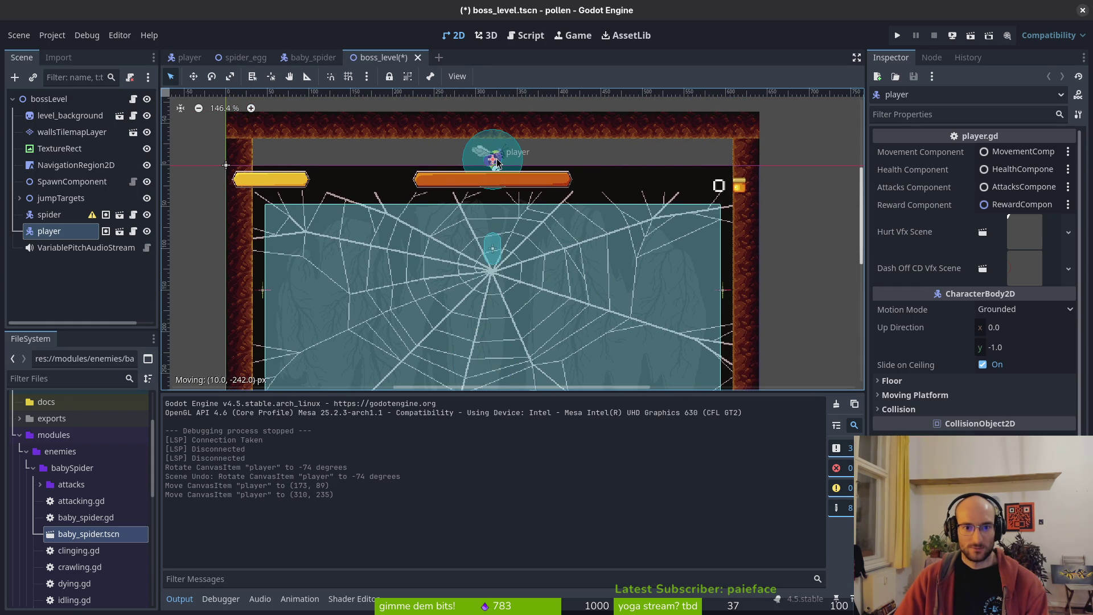
pyautogui.moveTo(497, 161)
pyautogui.mouseDown()
pyautogui.moveTo(521, 293)
pyautogui.moveTo(499, 164)
pyautogui.mouseUp()
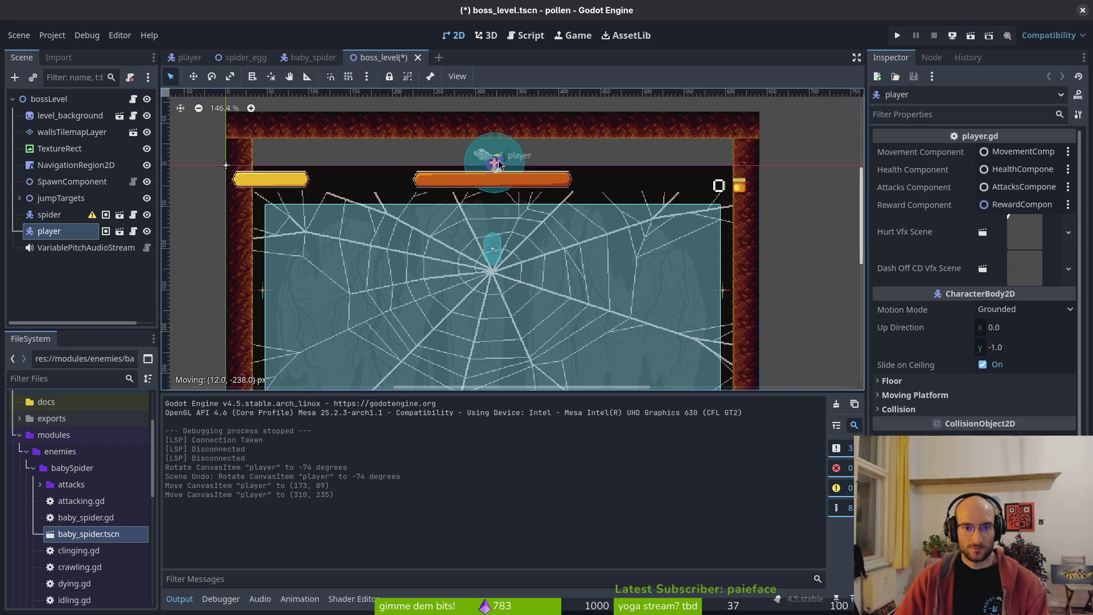
pyautogui.hotkey('ctrl', 's')
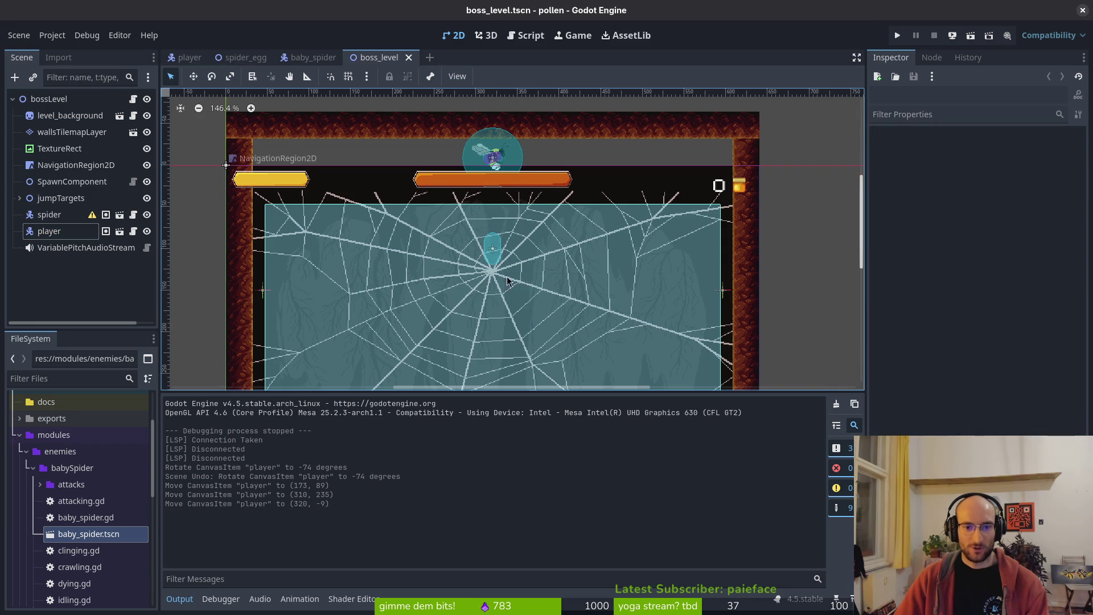
# - Select the NavigationRegion2D node and hide its navigation overlay
pyautogui.hscroll(-3, 524, 179)
pyautogui.scroll(-1, 524, 180)
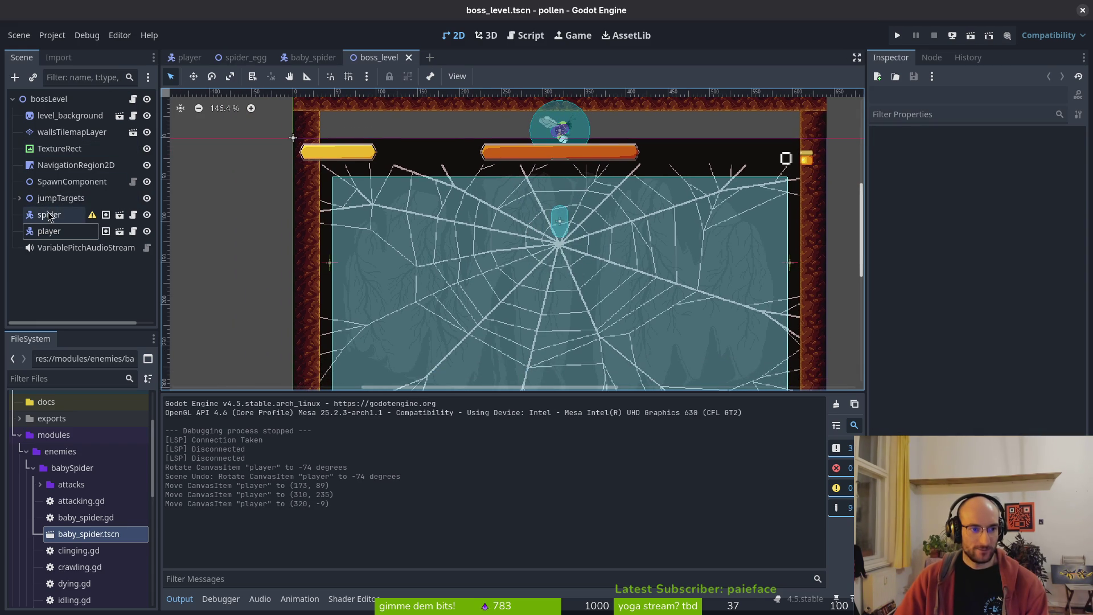
pyautogui.scroll(-3, 410, 289)
pyautogui.hscroll(2, 410, 288)
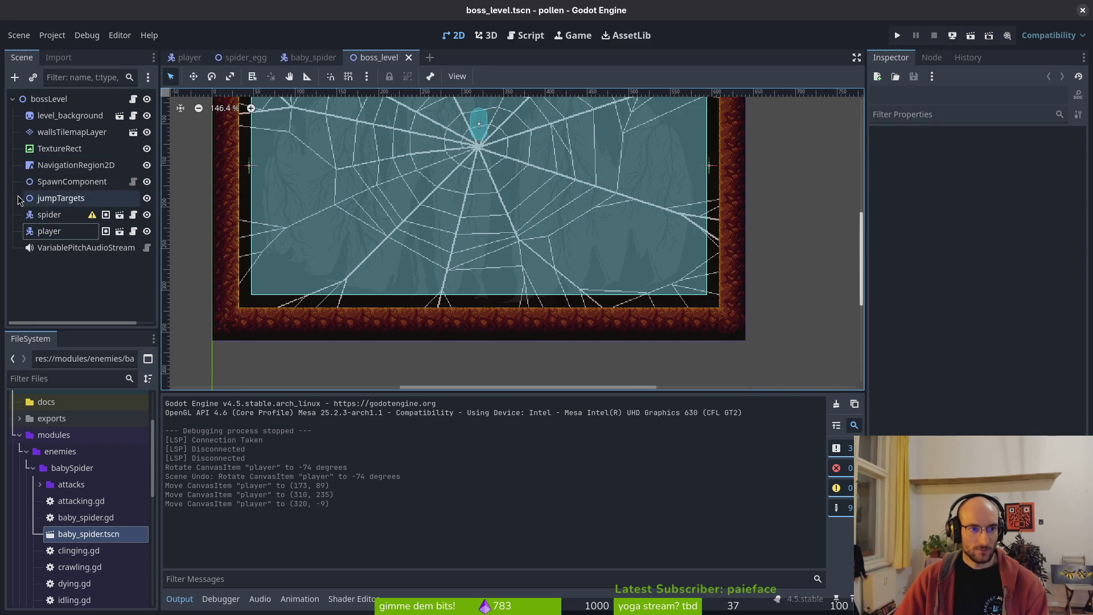
pyautogui.scroll(2, 336, 246)
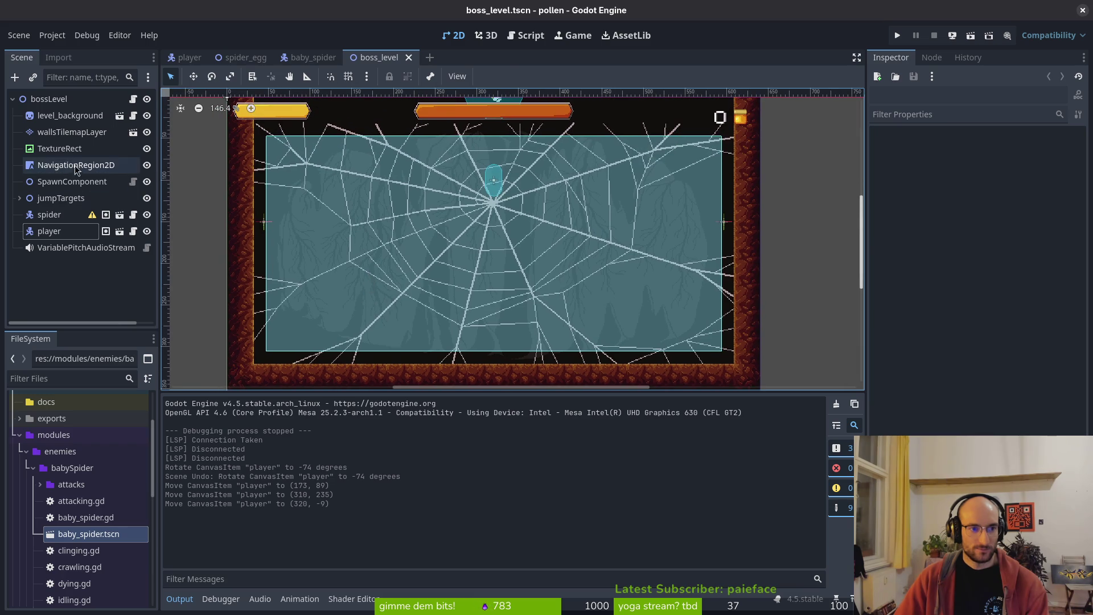
pyautogui.click(60, 170)
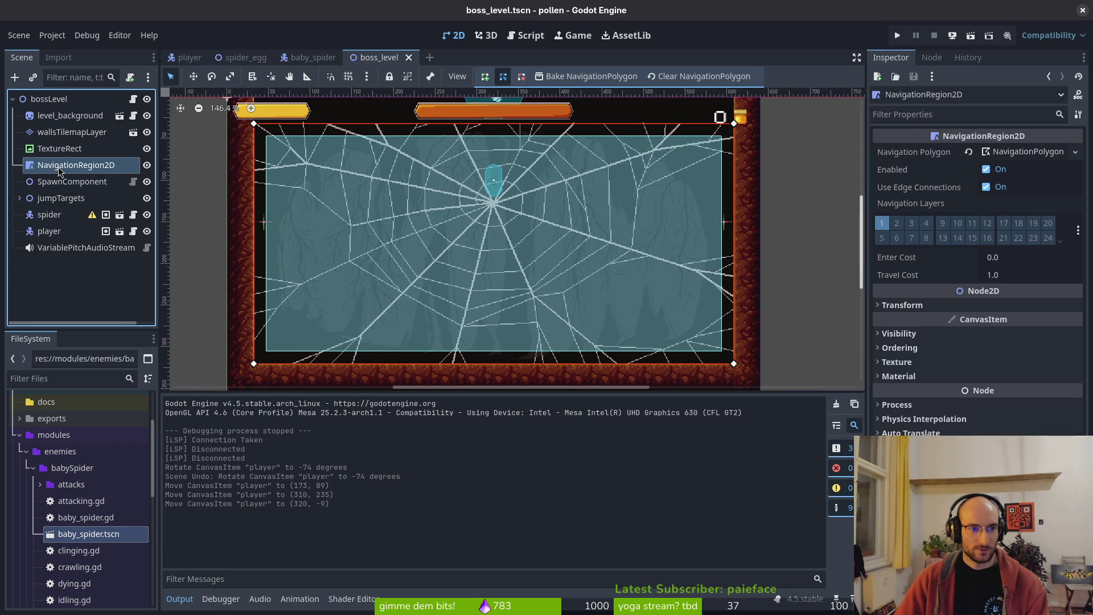
pyautogui.click(147, 166)
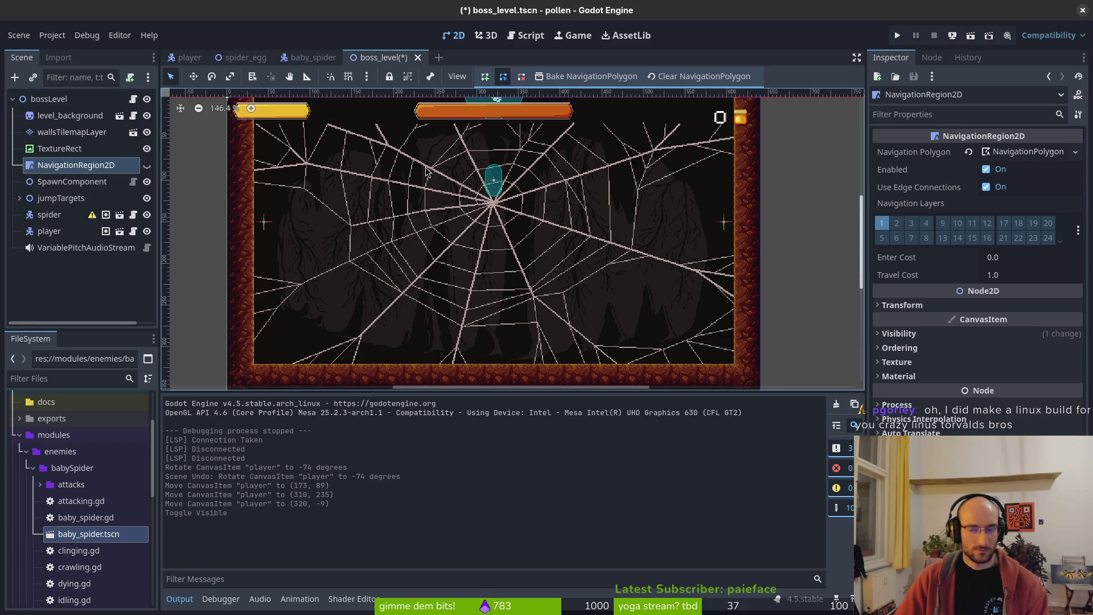
# - Open boss_level.gd in vim in the terminal to check it, then return to Godot
pyautogui.press('super+2')
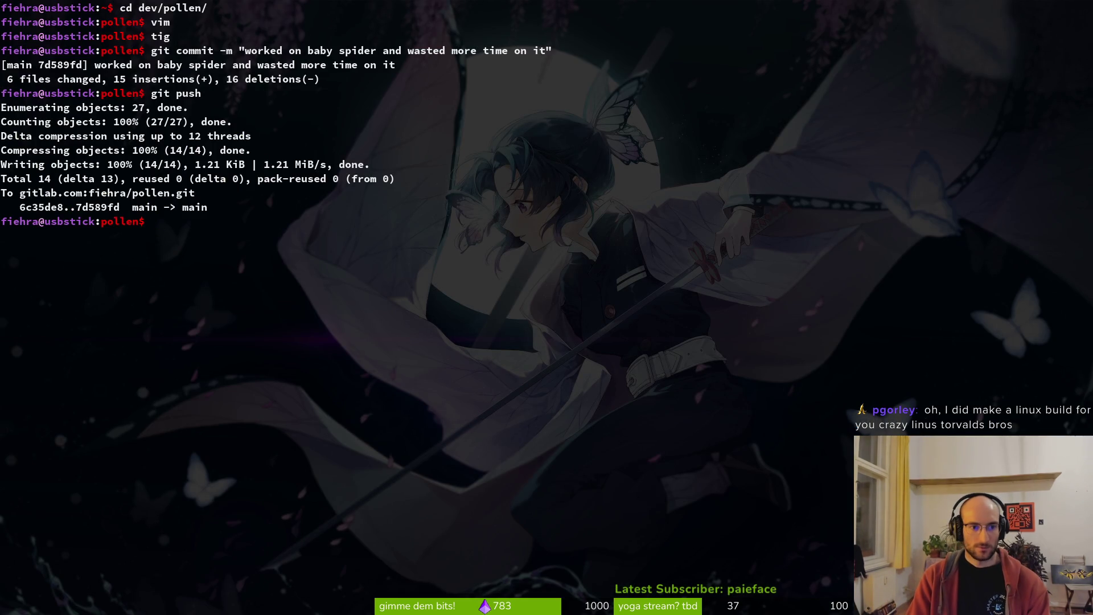
pyautogui.write('vim')
pyautogui.press('Return')
pyautogui.hotkey('ctrl', 'p')
pyautogui.write('bosslev')
pyautogui.press('Return')
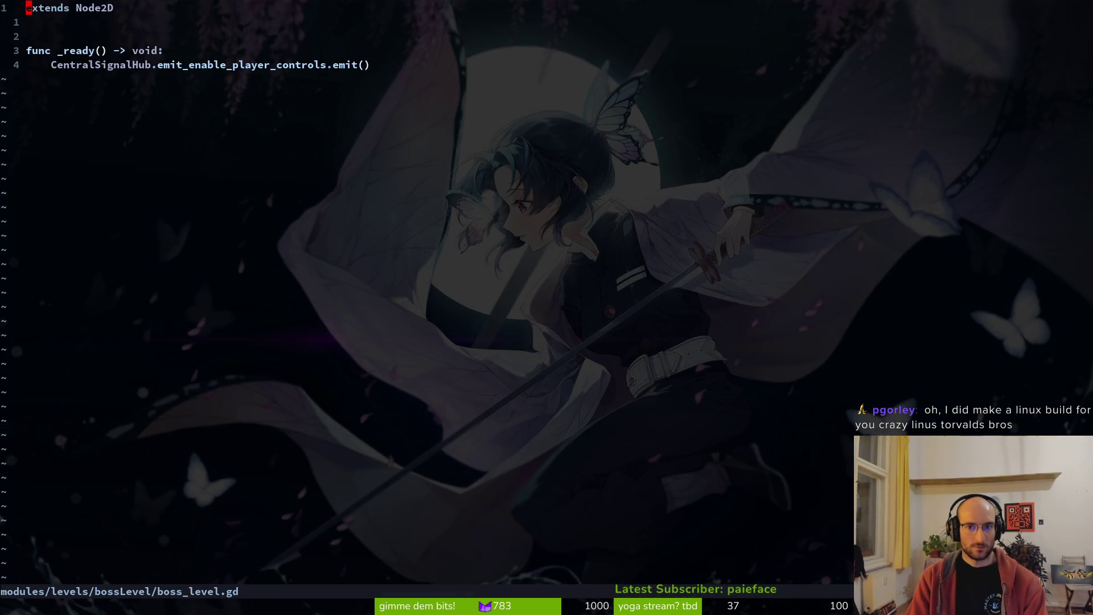
pyautogui.press('super+1')
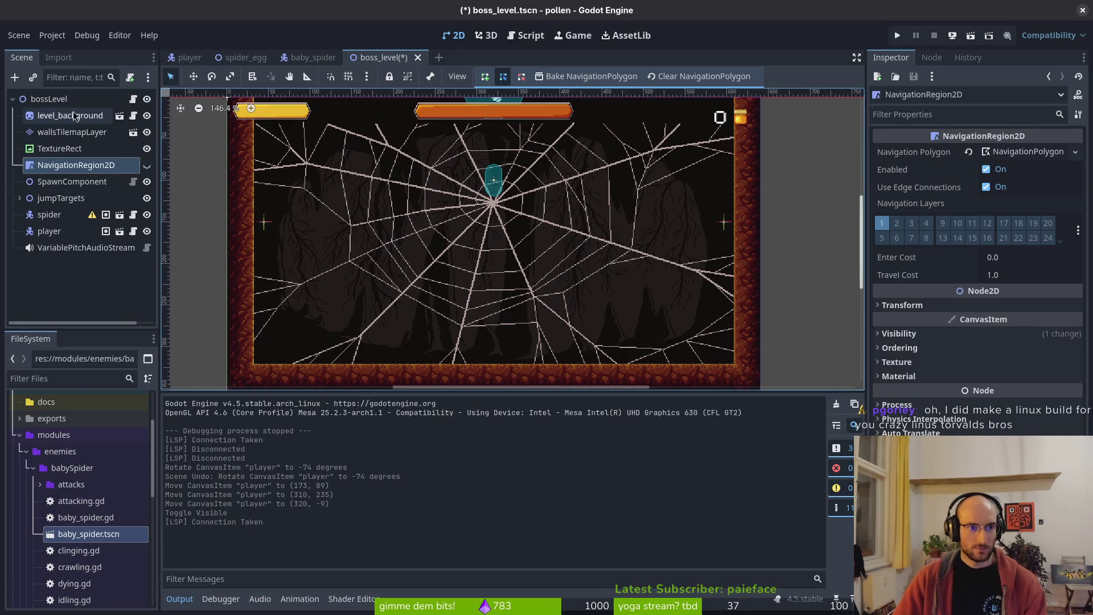
# - Delete the NavigationRegion2D node and save boss_level.tscn
pyautogui.press('Delete')
pyautogui.press('Return')
pyautogui.click(60, 148)
pyautogui.hotkey('ctrl', 's')
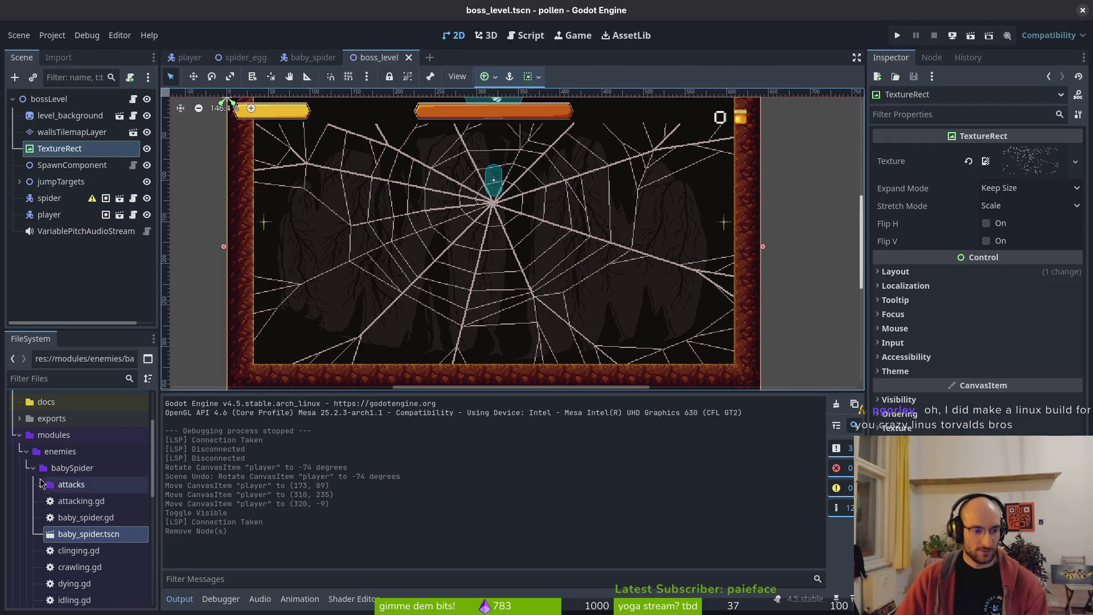
# - Collapse the attacks and babySpider folders and expand the environment thorns folder
pyautogui.click(41, 485)
pyautogui.click(40, 484)
pyautogui.click(33, 467)
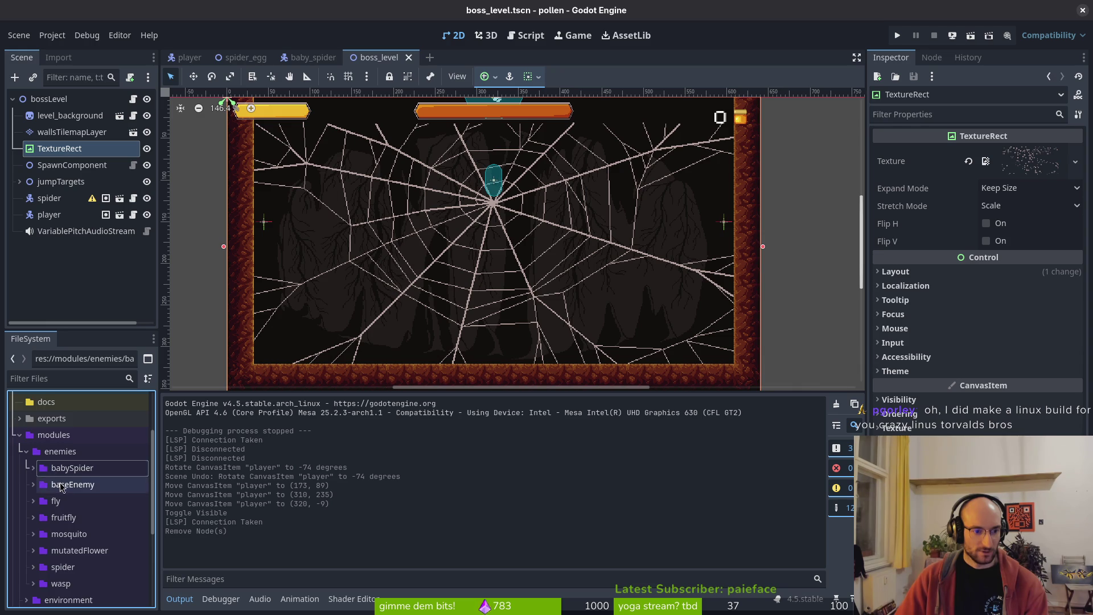
pyautogui.scroll(-3, 56, 478)
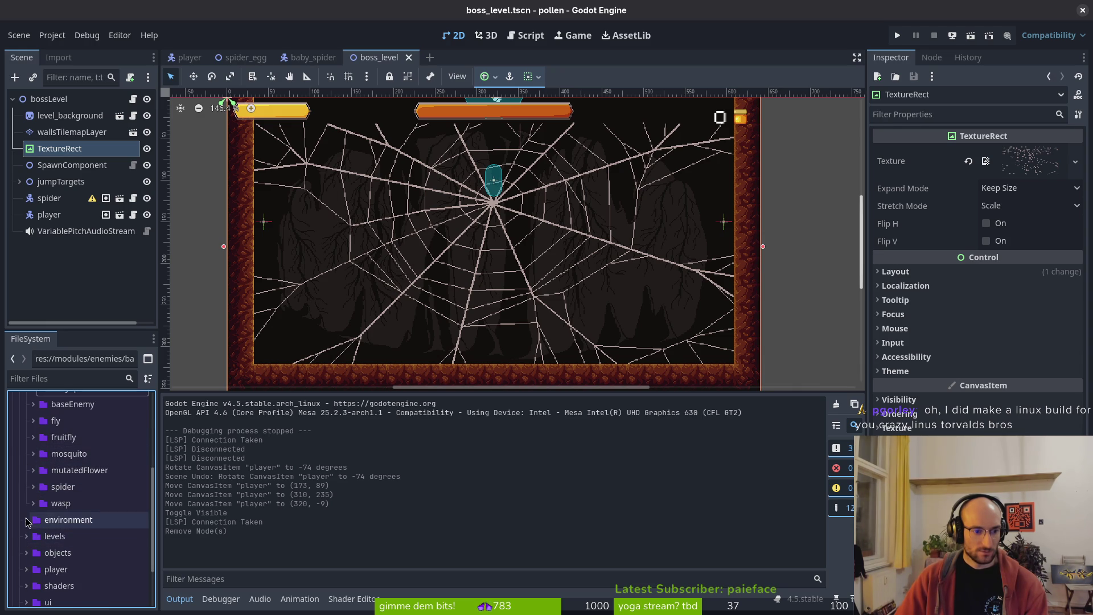
pyautogui.scroll(-3, 63, 513)
pyautogui.scroll(-2, 52, 563)
pyautogui.click(33, 519)
# - Place a thorns_large cluster and position it on the arena floor
pyautogui.moveTo(94, 533); pyautogui.dragTo(367, 336)
pyautogui.scroll(5, 398, 319)
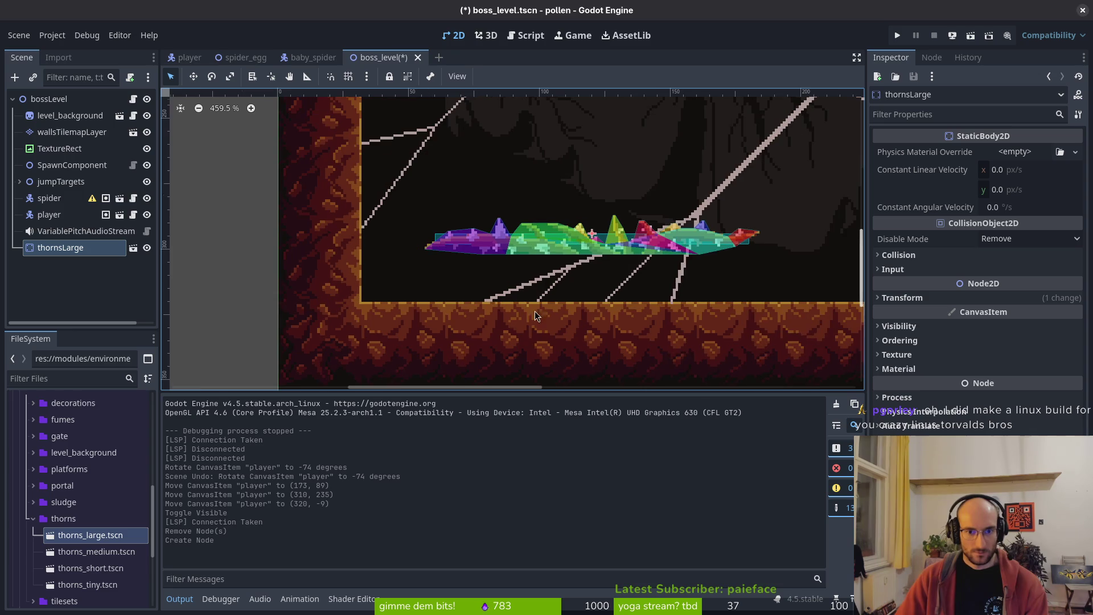
pyautogui.moveTo(578, 258)
pyautogui.mouseDown()
pyautogui.moveTo(518, 285)
pyautogui.moveTo(514, 302)
pyautogui.mouseUp()
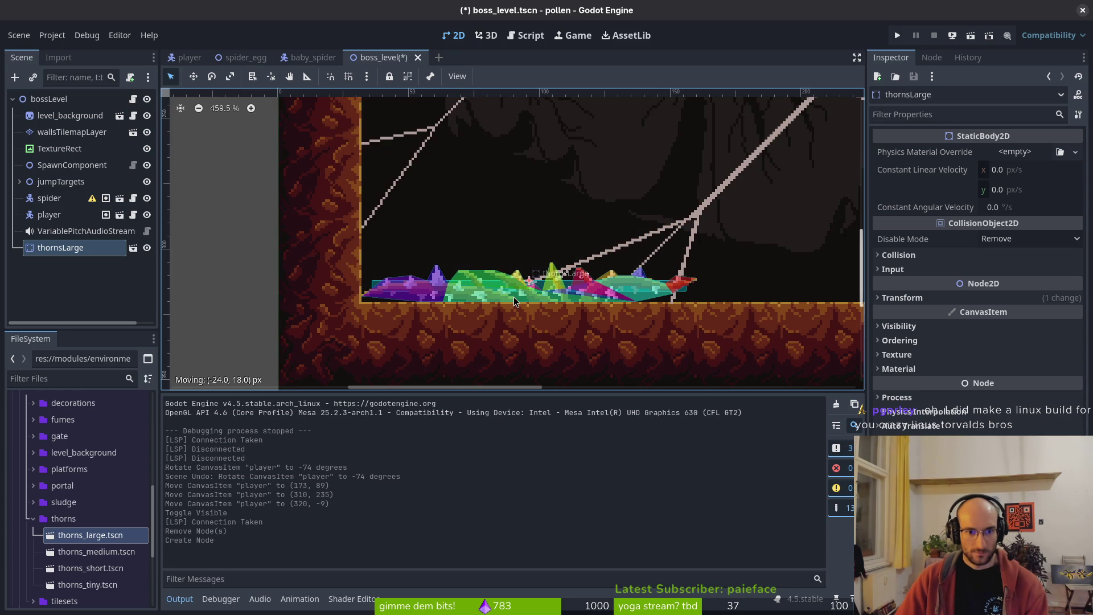
pyautogui.moveTo(602, 308)
pyautogui.mouseDown()
pyautogui.moveTo(433, 310)
pyautogui.moveTo(407, 228)
pyautogui.mouseUp()
pyautogui.scroll(-1, 408, 227)
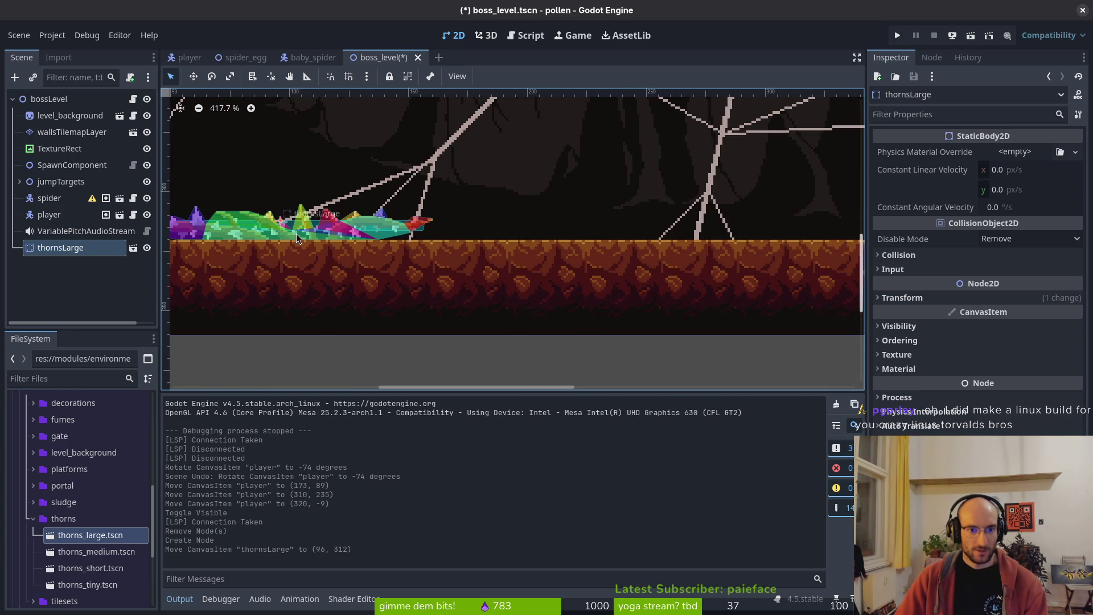
pyautogui.moveTo(295, 237); pyautogui.dragTo(592, 296)
pyautogui.scroll(3, 593, 296)
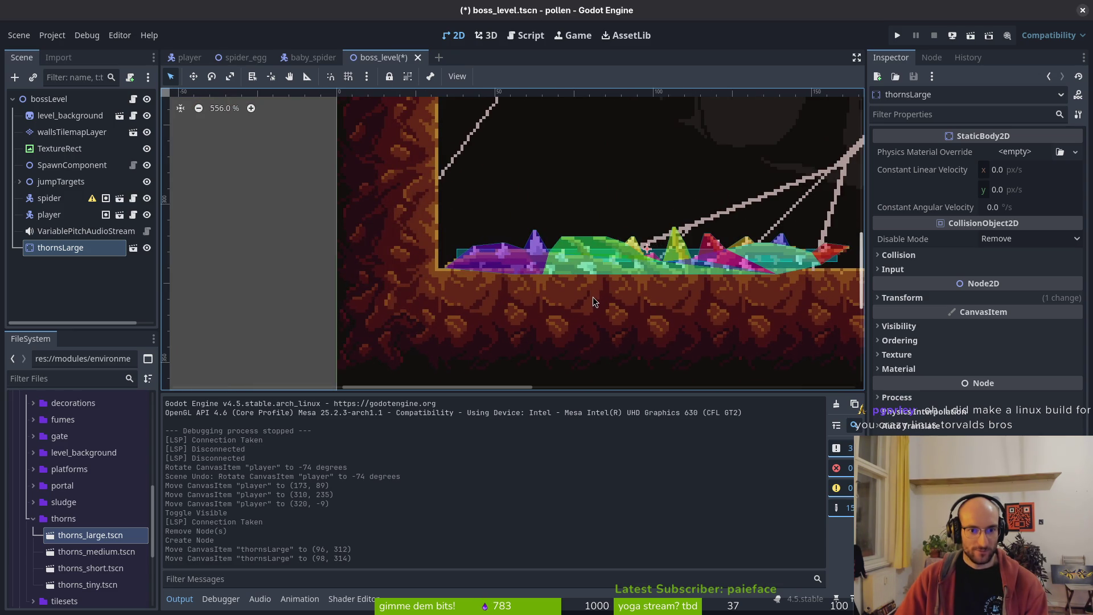
pyautogui.press('Left')
pyautogui.press('Left')
pyautogui.scroll(-3, 596, 293)
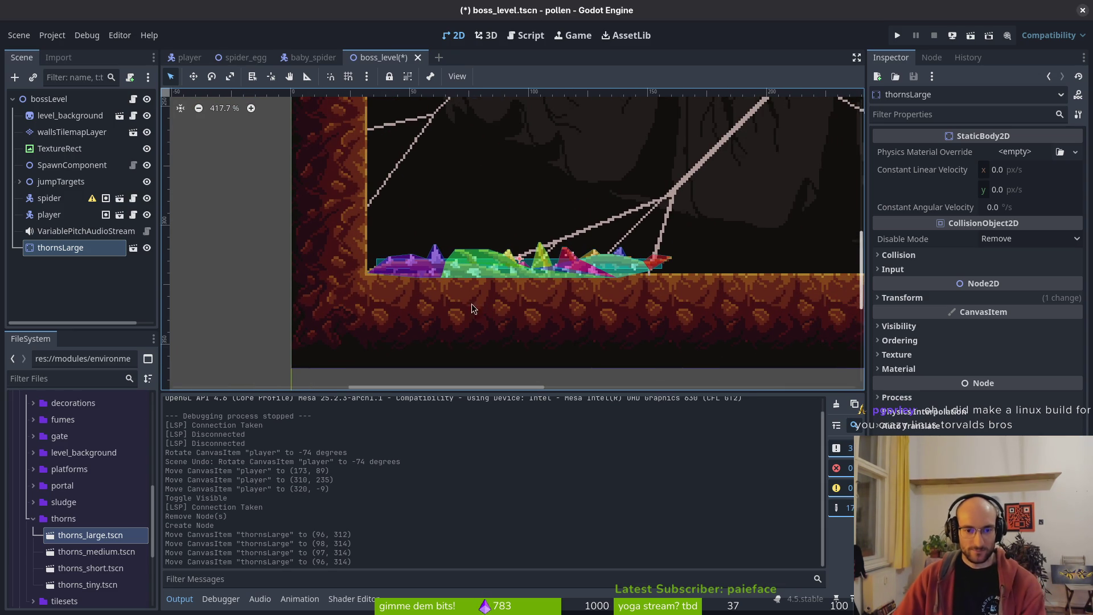
# - Add a second large thorns cluster on the floor and fine-tune its position
pyautogui.moveTo(109, 536)
pyautogui.mouseDown()
pyautogui.moveTo(114, 544)
pyautogui.moveTo(130, 359)
pyautogui.moveTo(747, 277)
pyautogui.moveTo(433, 275)
pyautogui.moveTo(466, 255)
pyautogui.moveTo(450, 257)
pyautogui.mouseUp()
pyautogui.scroll(4, 519, 256)
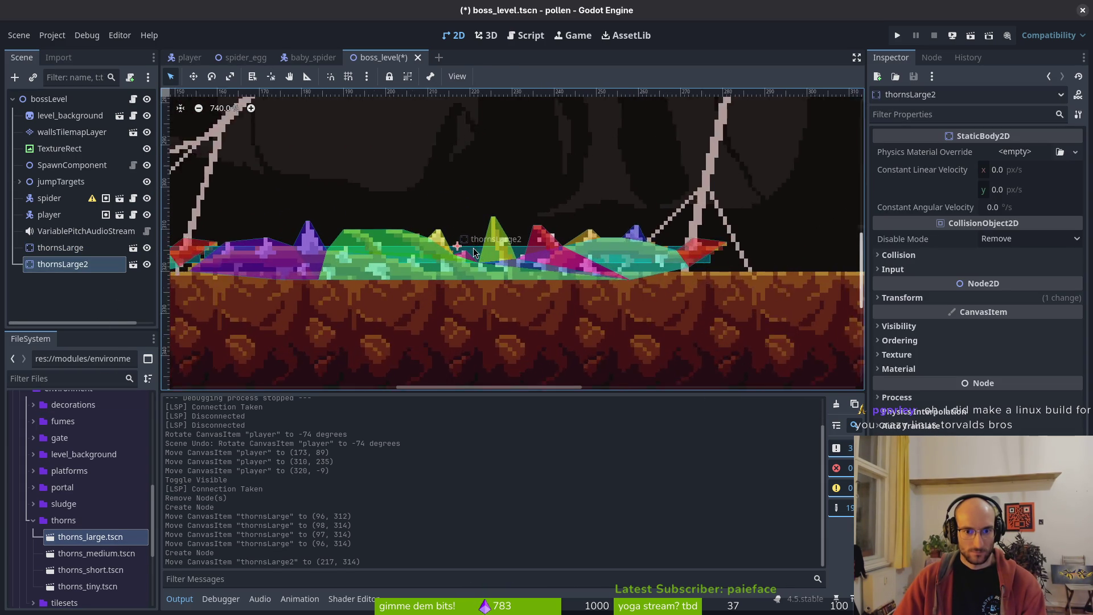
pyautogui.press('Up')
pyautogui.scroll(-2, 570, 271)
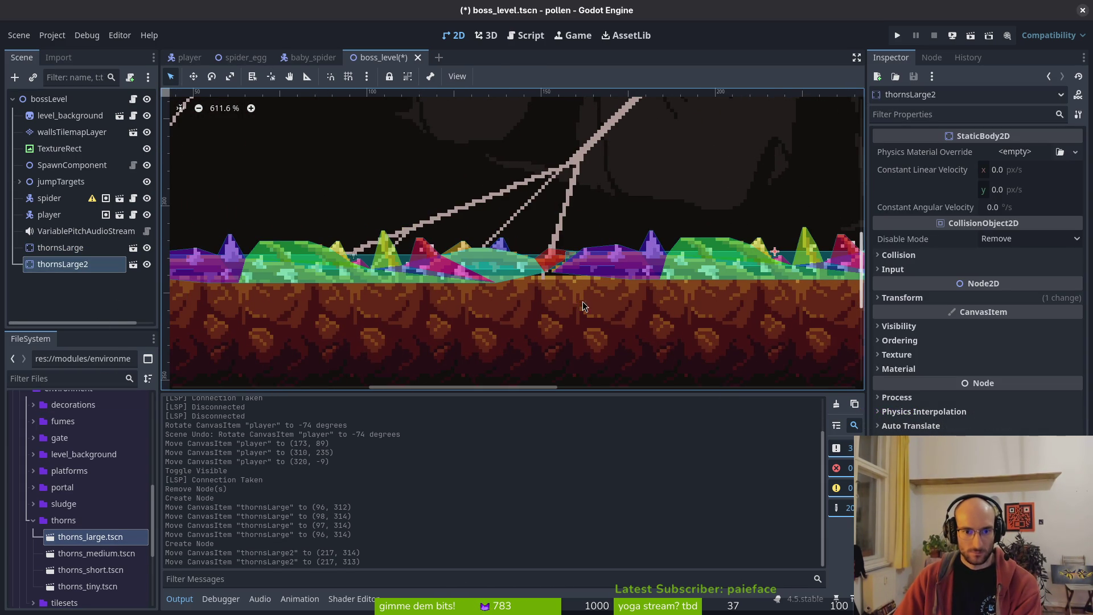
pyautogui.scroll(1, 490, 284)
pyautogui.press('Down')
pyautogui.scroll(1, 518, 287)
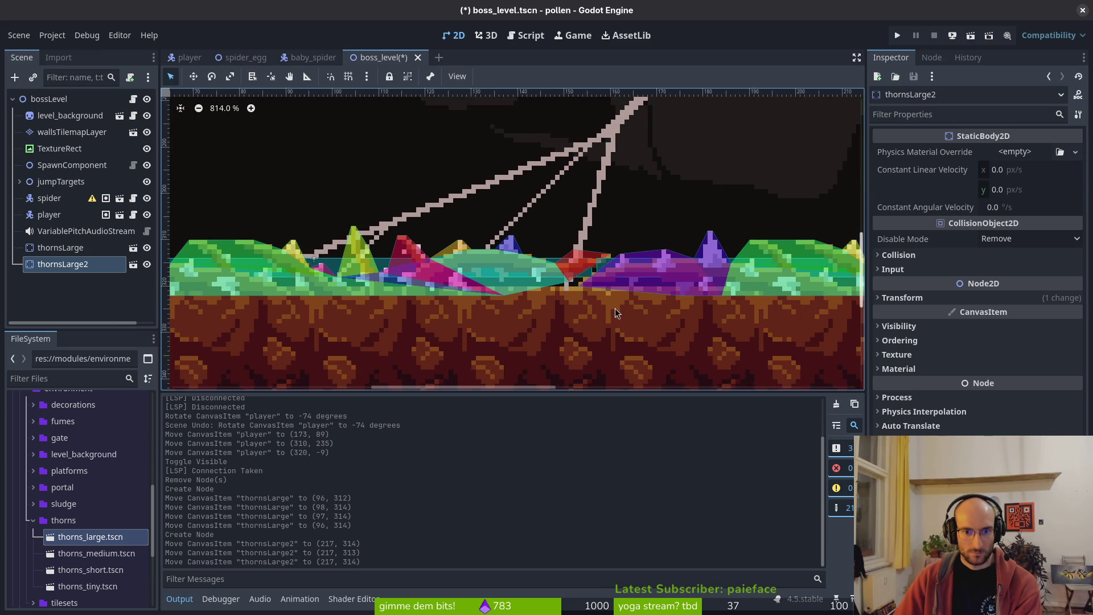
pyautogui.scroll(-2, 528, 291)
# - Add a medium thorns cluster on the floor, nudged into place
pyautogui.moveTo(99, 559)
pyautogui.mouseDown()
pyautogui.moveTo(594, 287)
pyautogui.moveTo(641, 234)
pyautogui.mouseUp()
pyautogui.scroll(2, 569, 262)
pyautogui.press('Up')
pyautogui.press('Down')
pyautogui.press('Right')
pyautogui.press('Right')
pyautogui.press('Right')
pyautogui.press('Left')
pyautogui.press('Right')
pyautogui.press('Right')
pyautogui.press('Right')
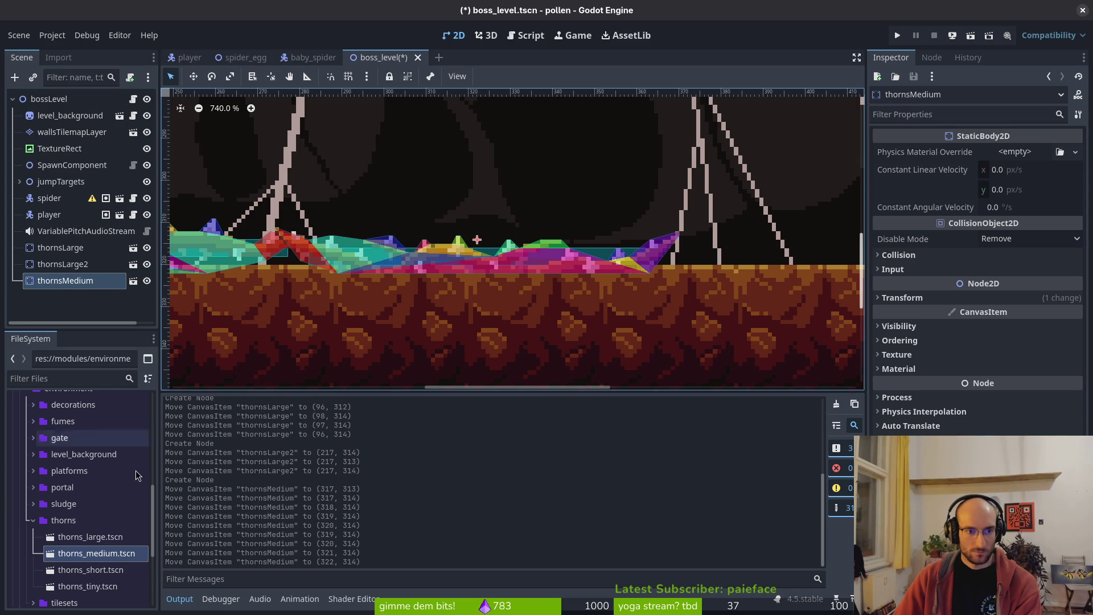
# - Add a short thorns cluster and shift it along the floor
pyautogui.moveTo(105, 575); pyautogui.dragTo(691, 237)
pyautogui.hscroll(3, 366, 309)
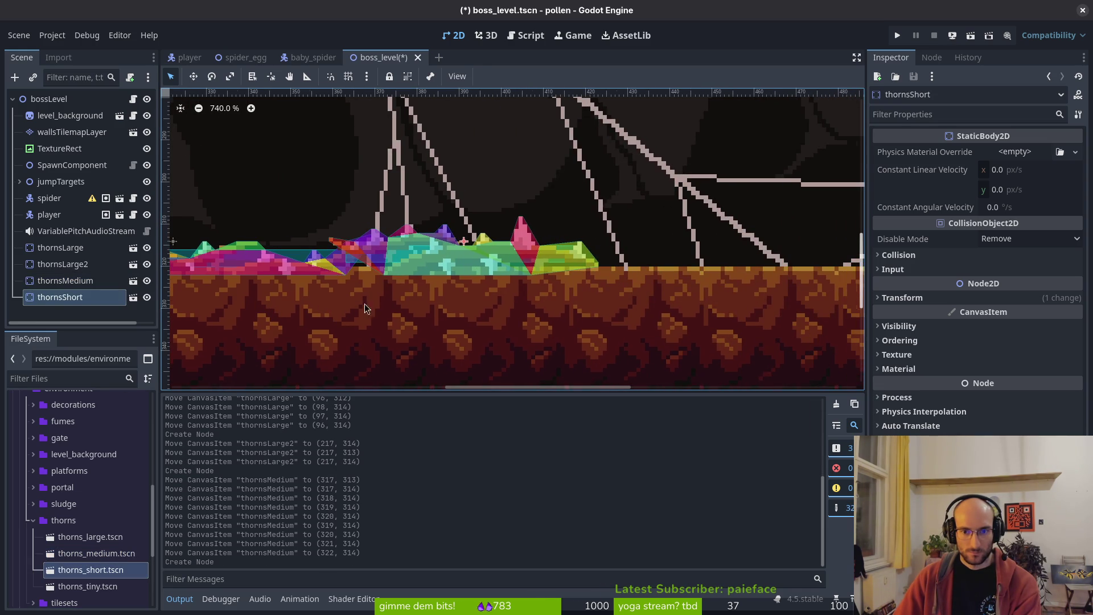
pyautogui.moveTo(465, 295); pyautogui.dragTo(503, 294)
pyautogui.press('Left')
pyautogui.press('Left')
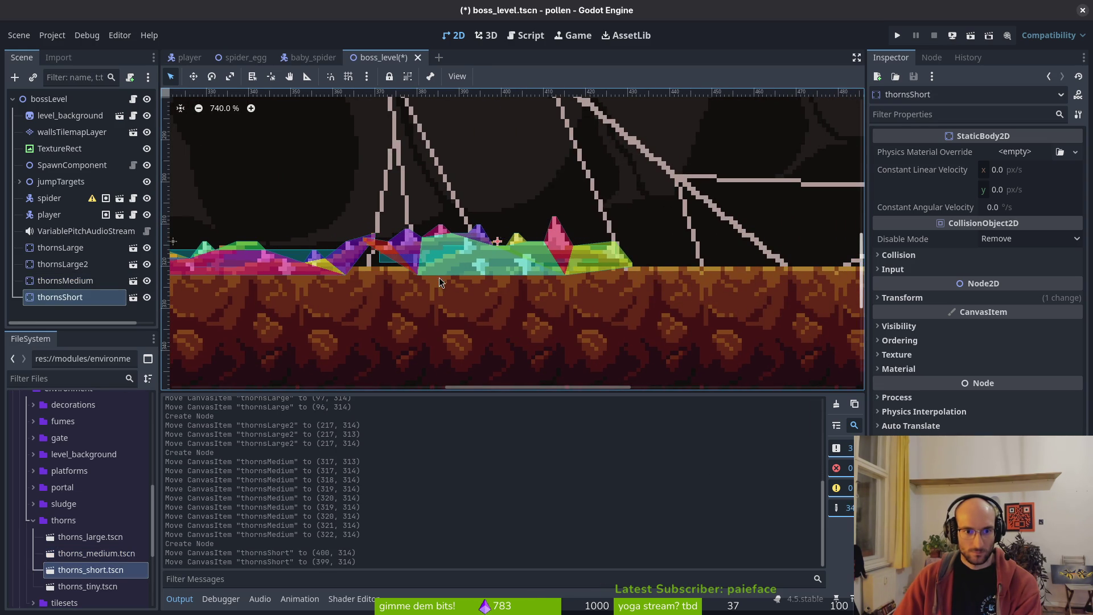
# - Add a third large thorns cluster further right along the floor
pyautogui.moveTo(105, 540); pyautogui.dragTo(797, 245)
pyautogui.hscroll(3, 797, 245)
pyautogui.moveTo(448, 264); pyautogui.dragTo(547, 255)
pyautogui.press('Up')
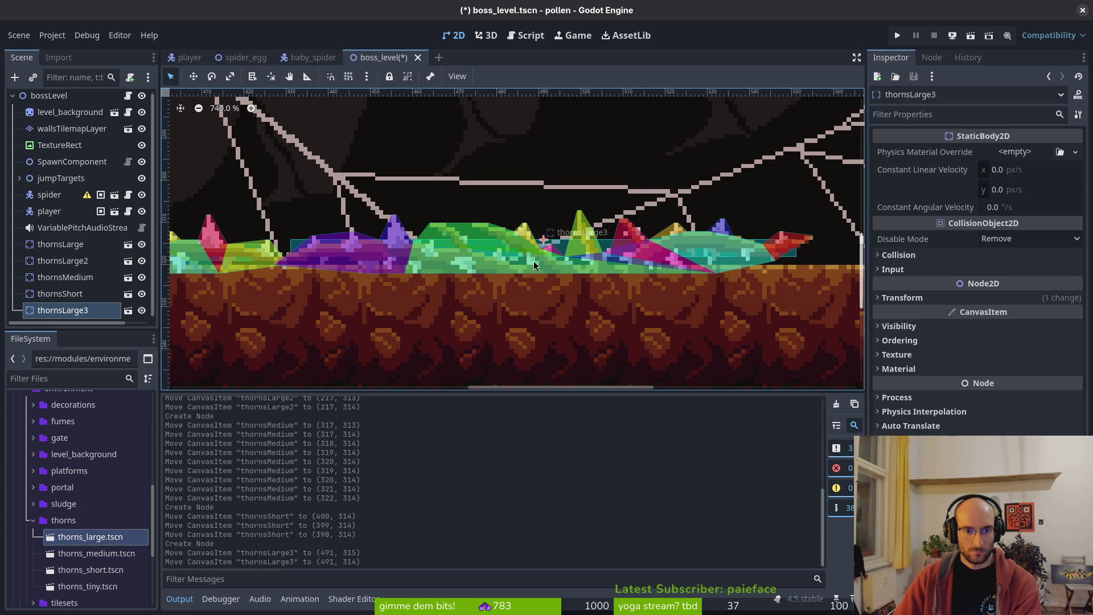
pyautogui.hscroll(4, 446, 303)
# - Replace an extra medium cluster with a short thorns cluster near the right wall
pyautogui.moveTo(106, 555); pyautogui.dragTo(564, 235)
pyautogui.hotkey('ctrl', 'z')
pyautogui.moveTo(90, 570)
pyautogui.mouseDown()
pyautogui.moveTo(566, 225)
pyautogui.moveTo(550, 227)
pyautogui.moveTo(554, 248)
pyautogui.mouseUp()
pyautogui.scroll(-3, 547, 244)
pyautogui.hotkey('ctrl', 's')
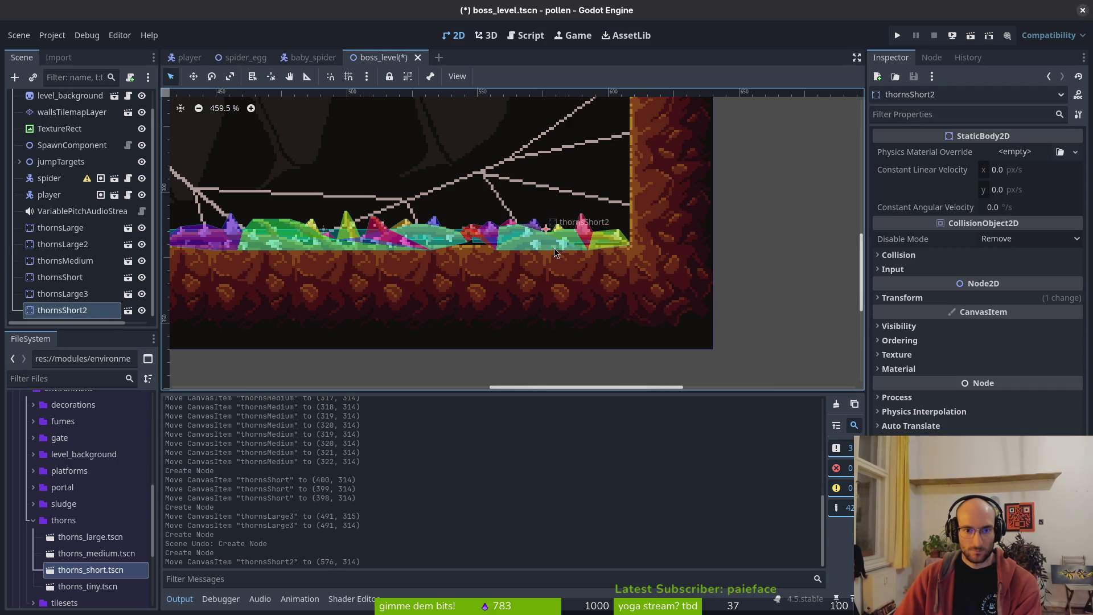
# - Save the boss level scene and run the game to test it
pyautogui.scroll(3, 545, 237)
pyautogui.press('Escape')
pyautogui.hotkey('ctrl', 's')
pyautogui.scroll(-5, 541, 239)
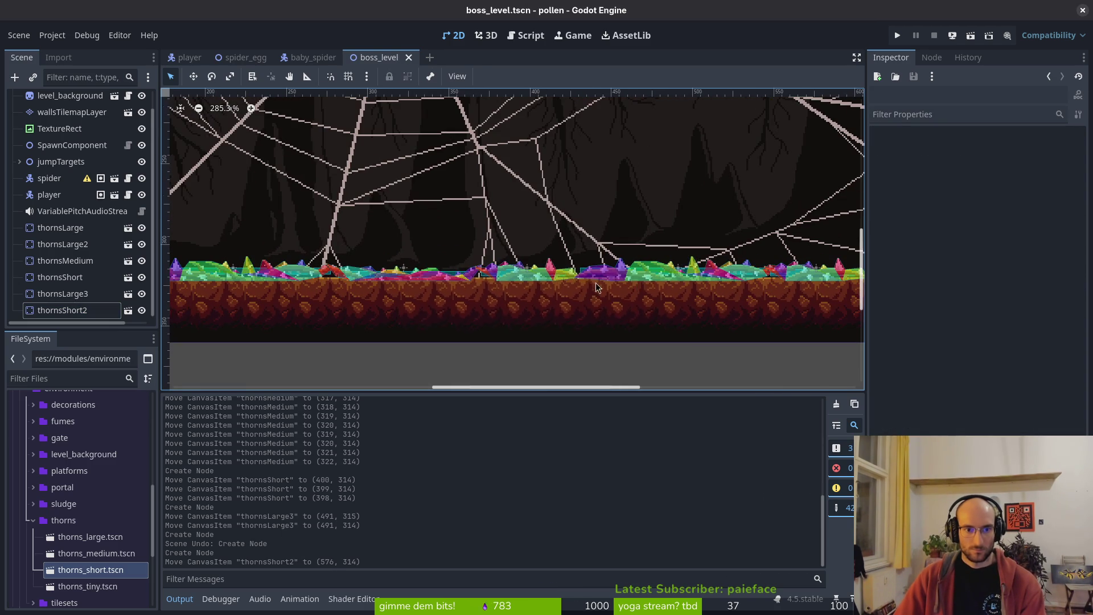
pyautogui.click(897, 34)
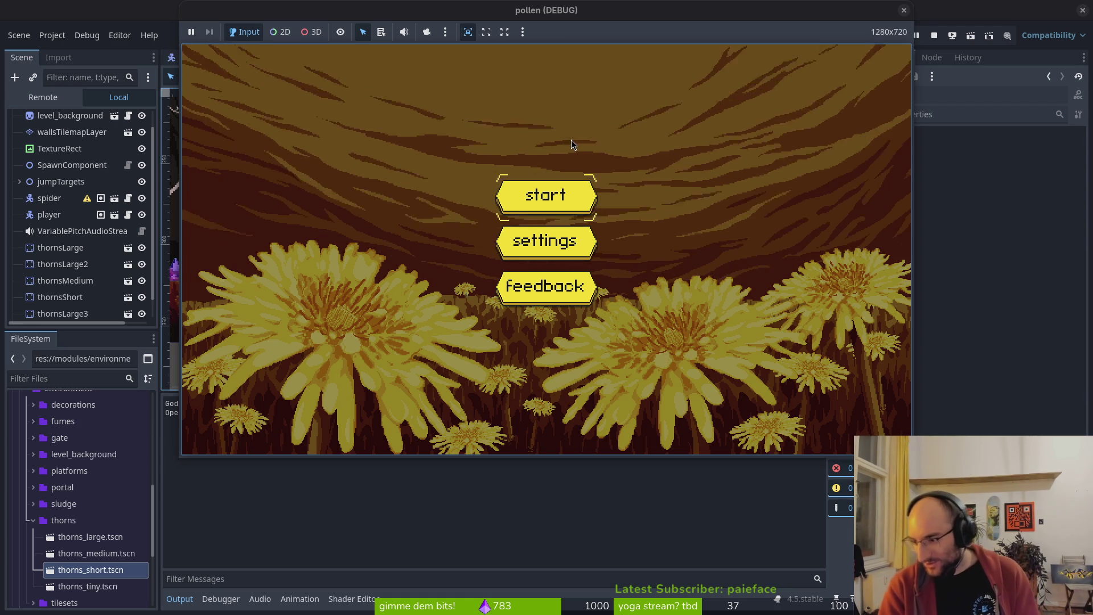
# - Start the game, enter the boss level from level select, then stop the run with F8
pyautogui.press('Return')
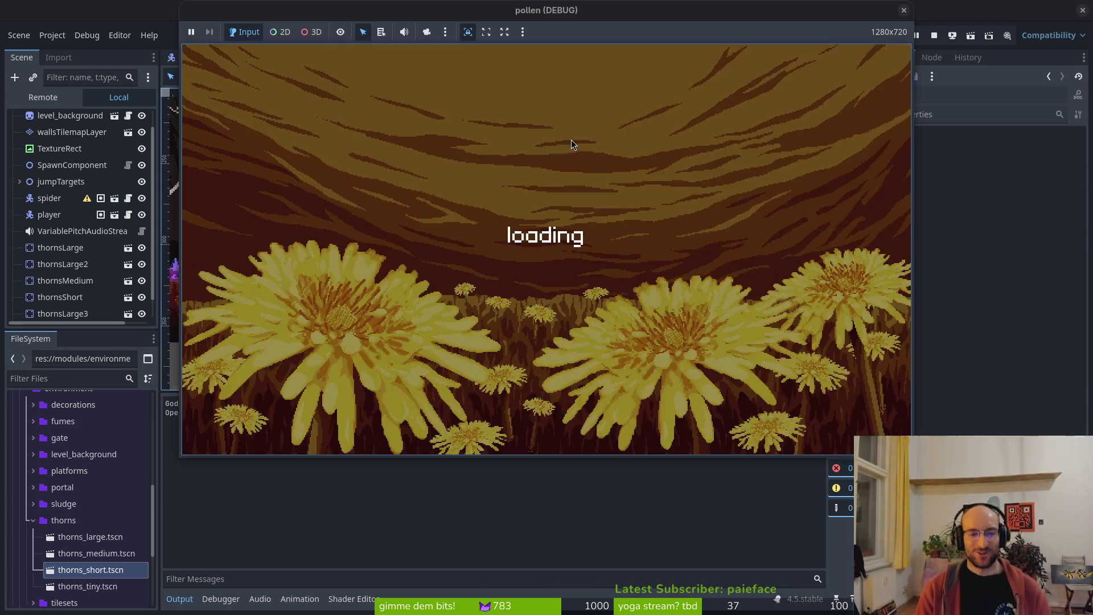
pyautogui.press('Left')
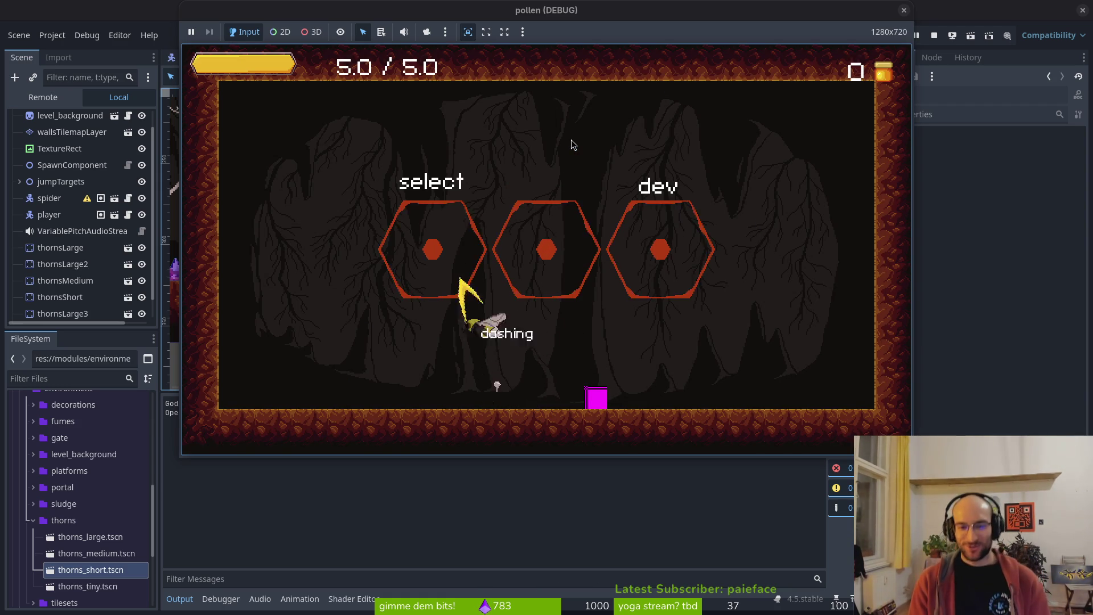
pyautogui.press('Return')
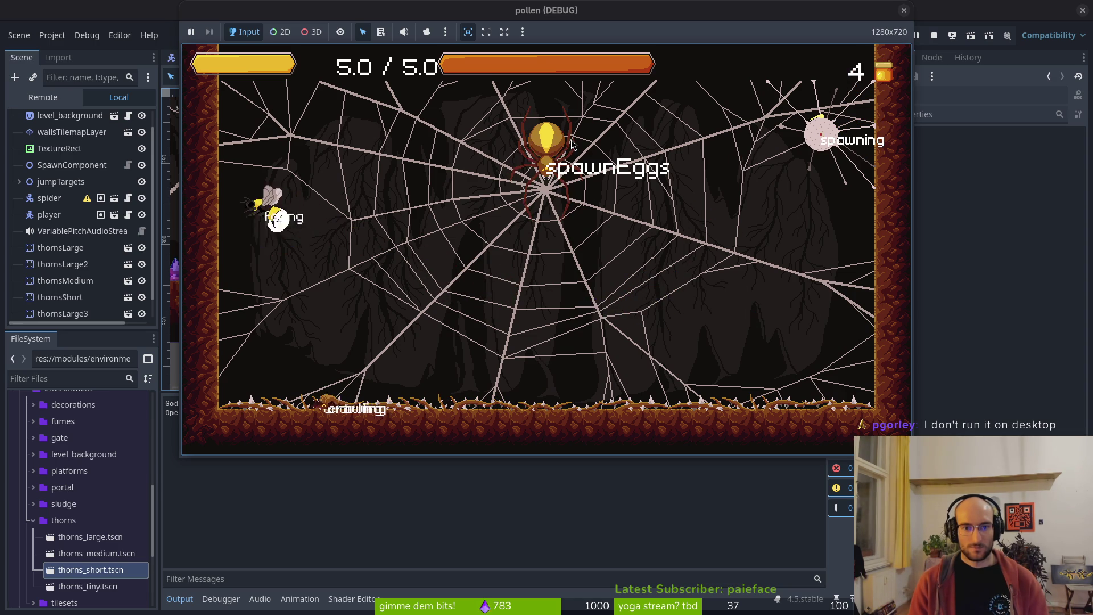
pyautogui.press('F8')
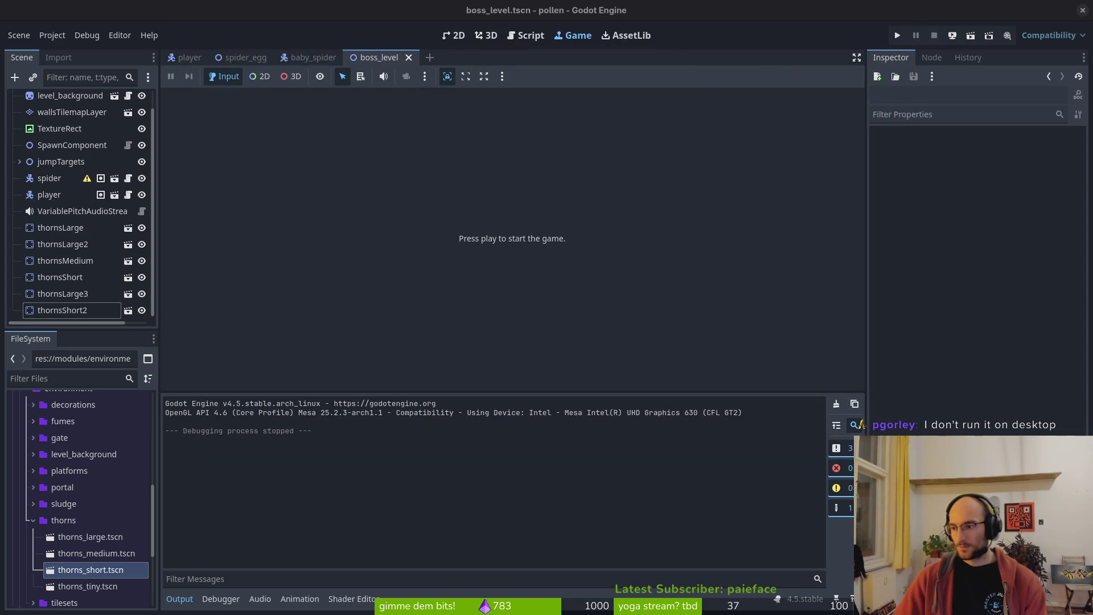
# - Open the spider's jumping_back.gd script in the code editor
pyautogui.hotkey('alt', 'Tab')
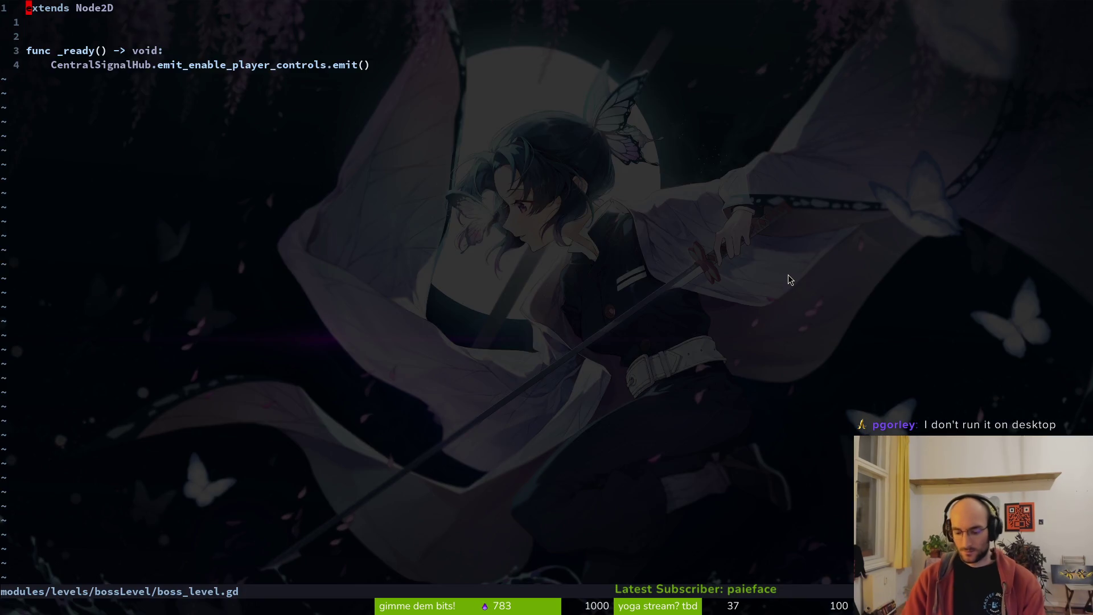
pyautogui.hotkey('ctrl', 'p')
pyautogui.write('jupmbac')
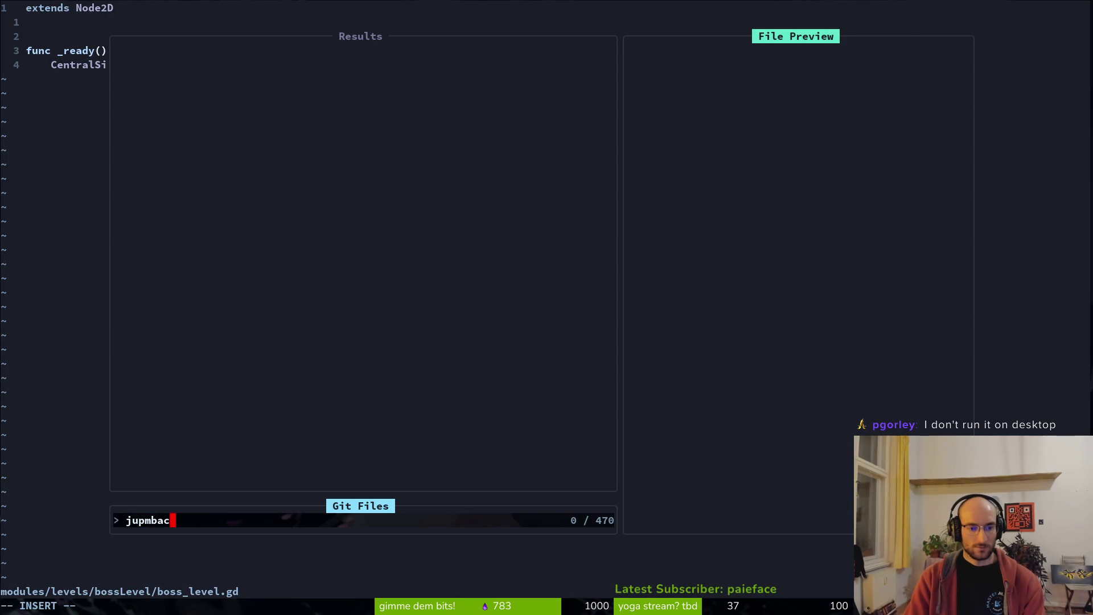
pyautogui.press('BackSpace')
pyautogui.press('BackSpace')
pyautogui.press('BackSpace')
pyautogui.write('bac')
pyautogui.press('Return')
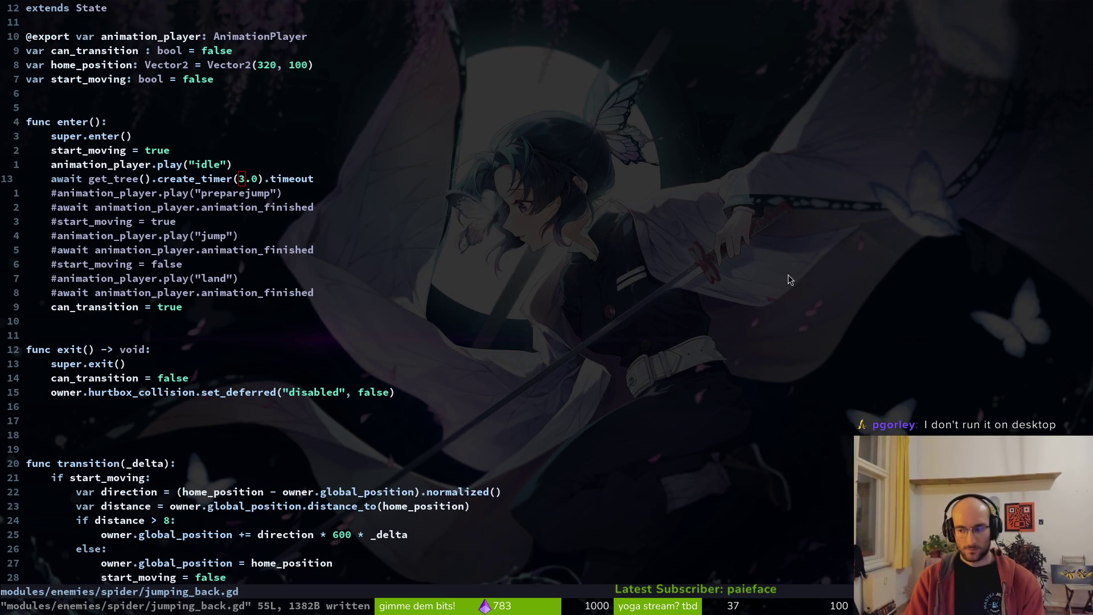
# - Test-run the game to the hub room, stop it, and save boss_level
pyautogui.hotkey('alt', 'Tab')
pyautogui.press('F5')
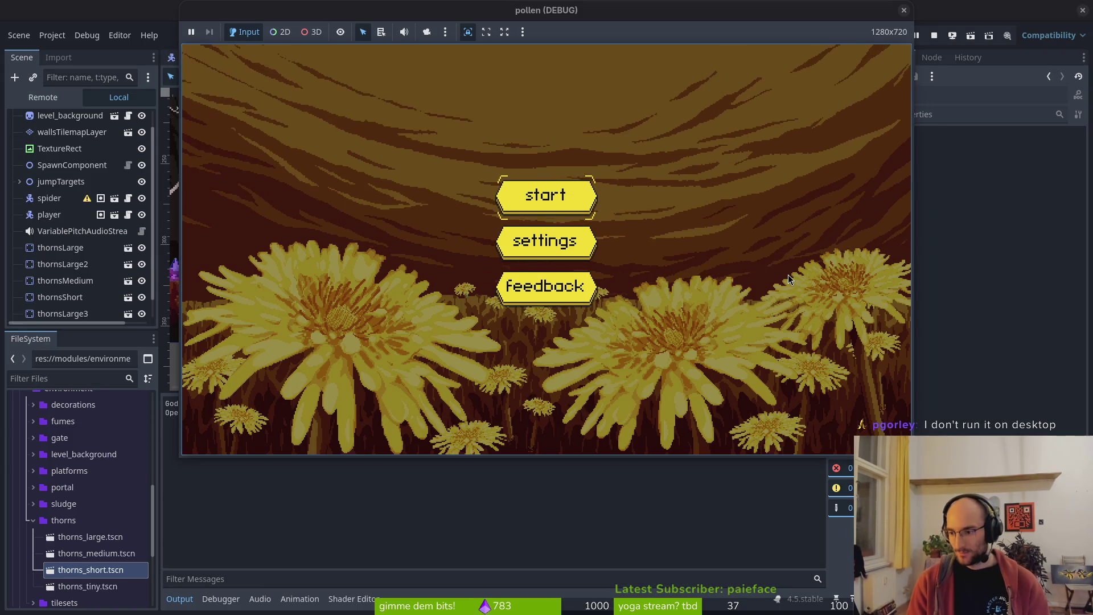
pyautogui.press('Return')
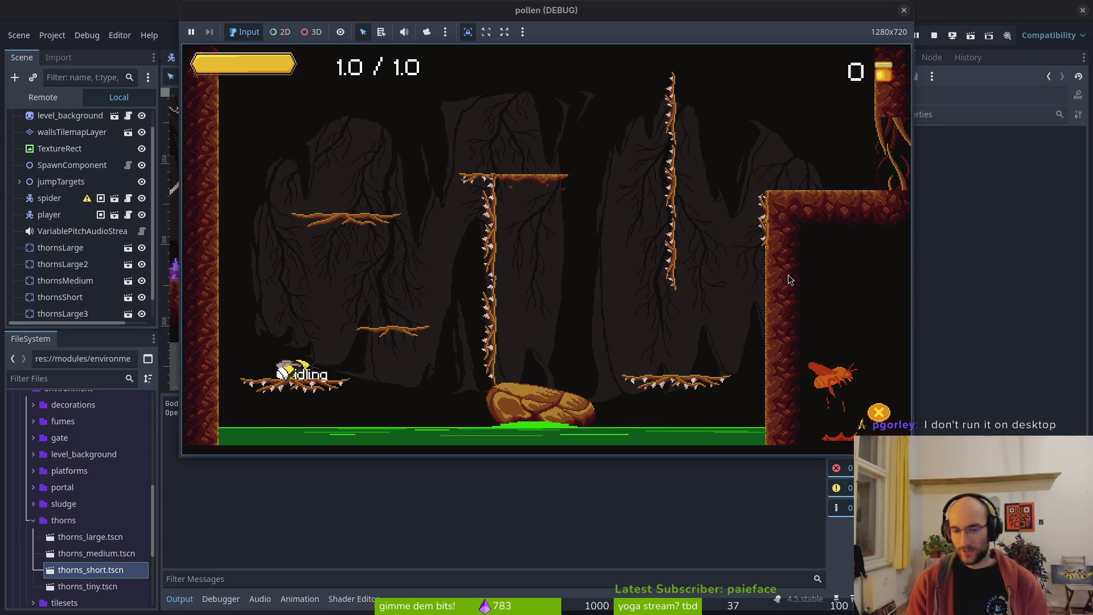
pyautogui.press('space')
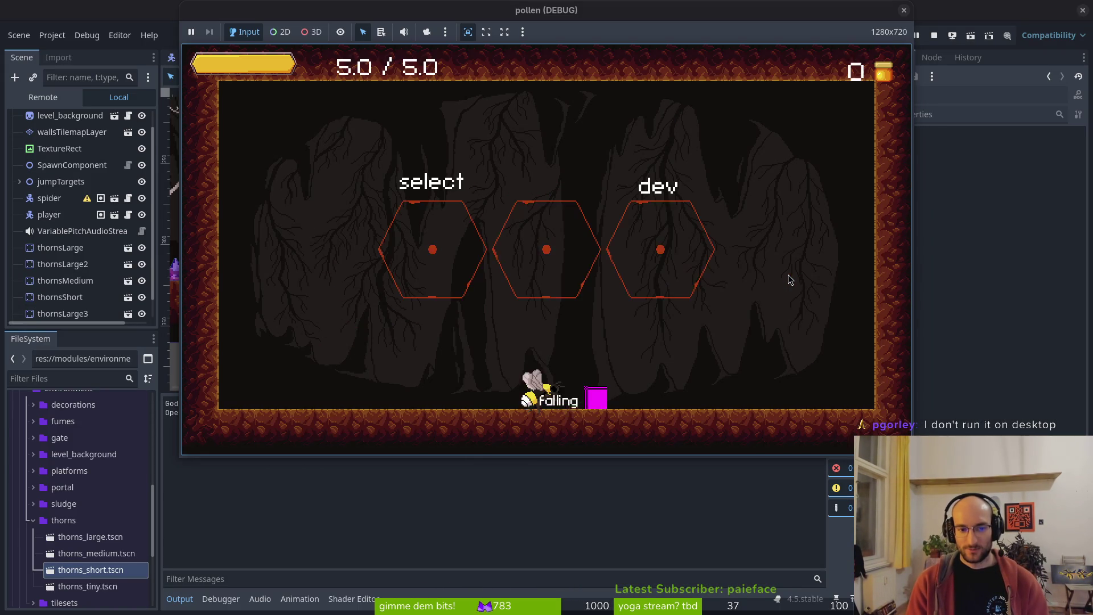
pyautogui.press('space')
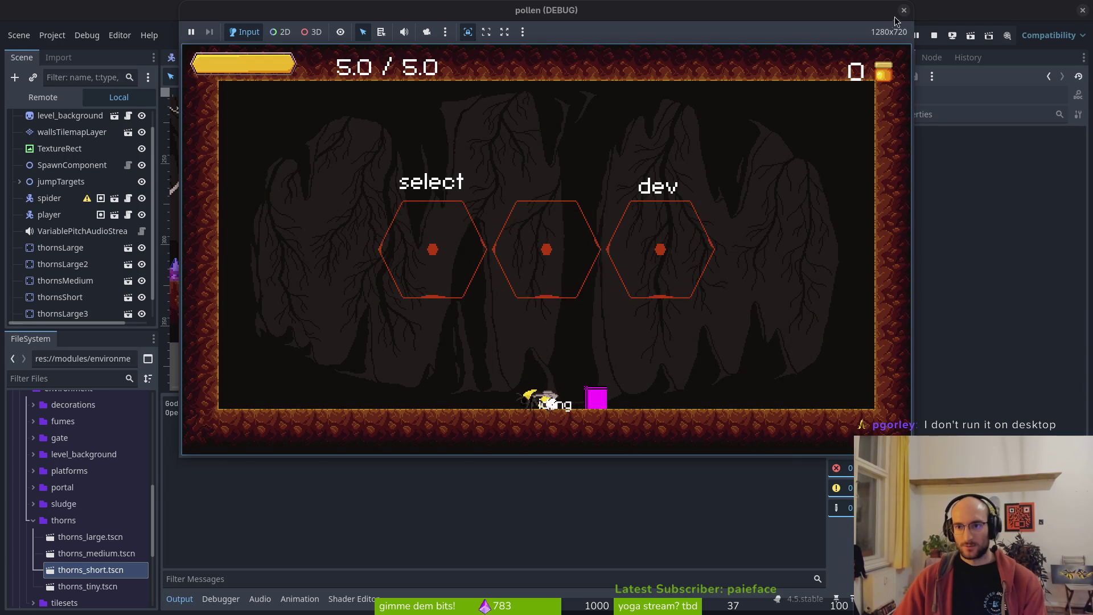
pyautogui.press('F8')
pyautogui.scroll(-5, 436, 226)
pyautogui.hotkey('ctrl', 's')
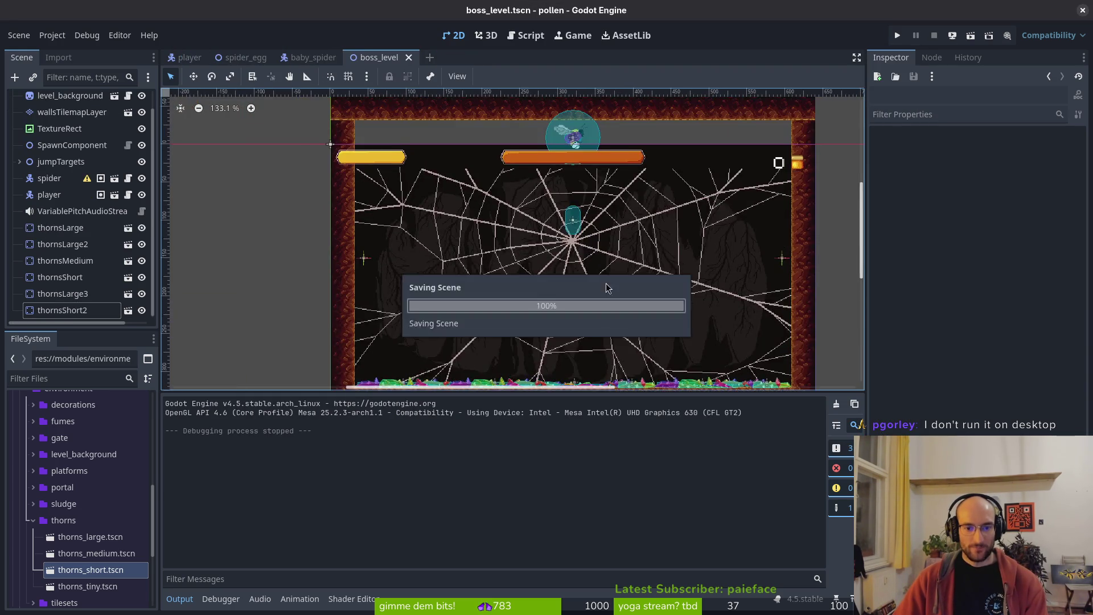
# - Add a new Node2D to the boss_level scene tree
pyautogui.click(60, 227)
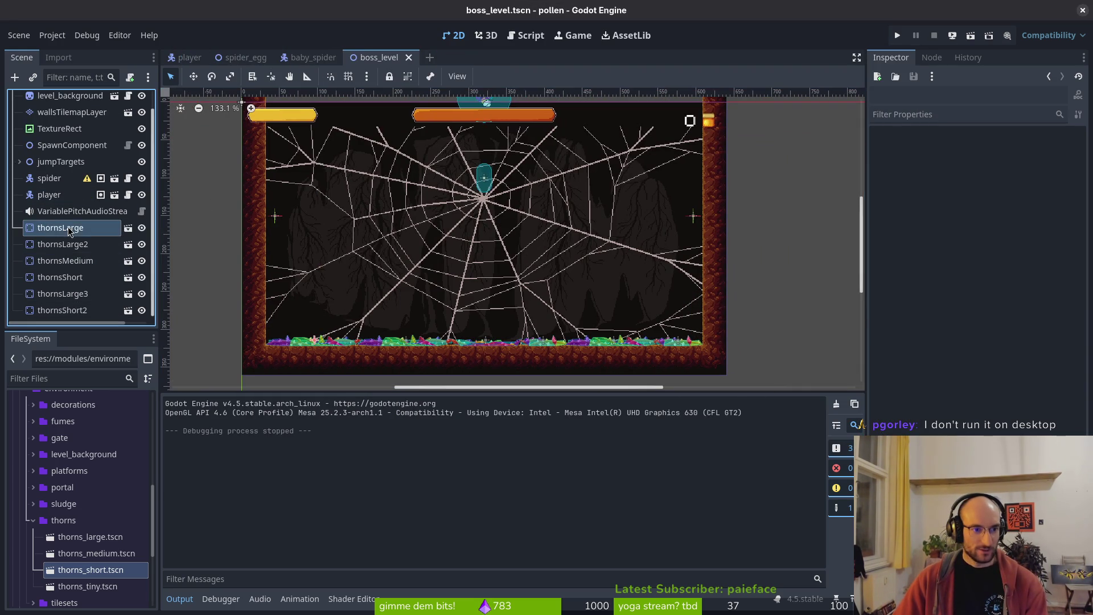
pyautogui.click(45, 160)
pyautogui.hotkey('ctrl', 'a')
pyautogui.write('no')
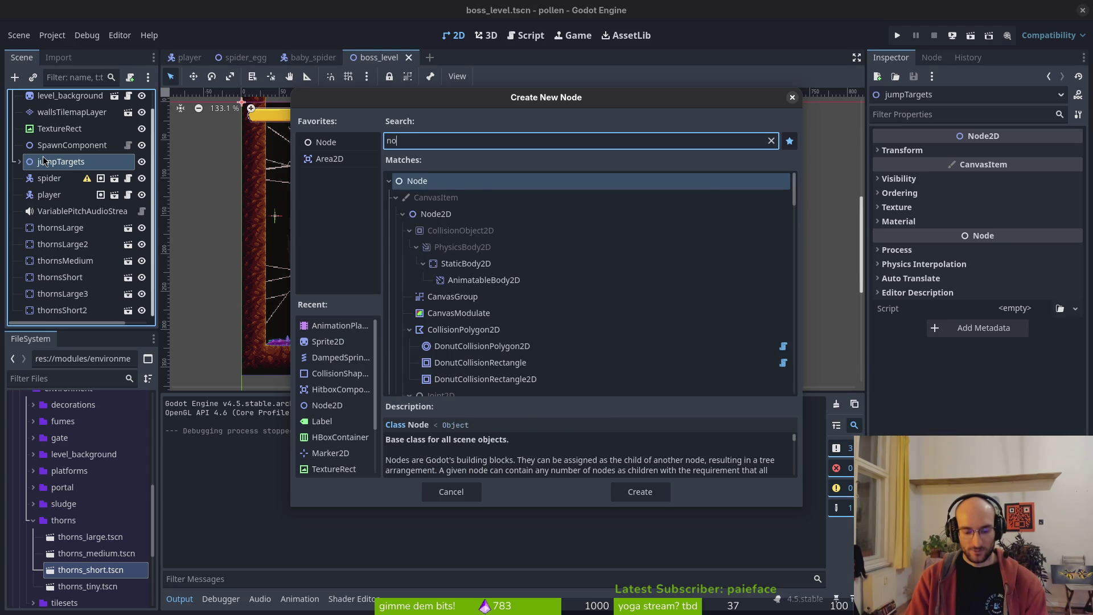
pyautogui.press('Escape')
pyautogui.hotkey('ctrl', 'a')
pyautogui.write('n2d')
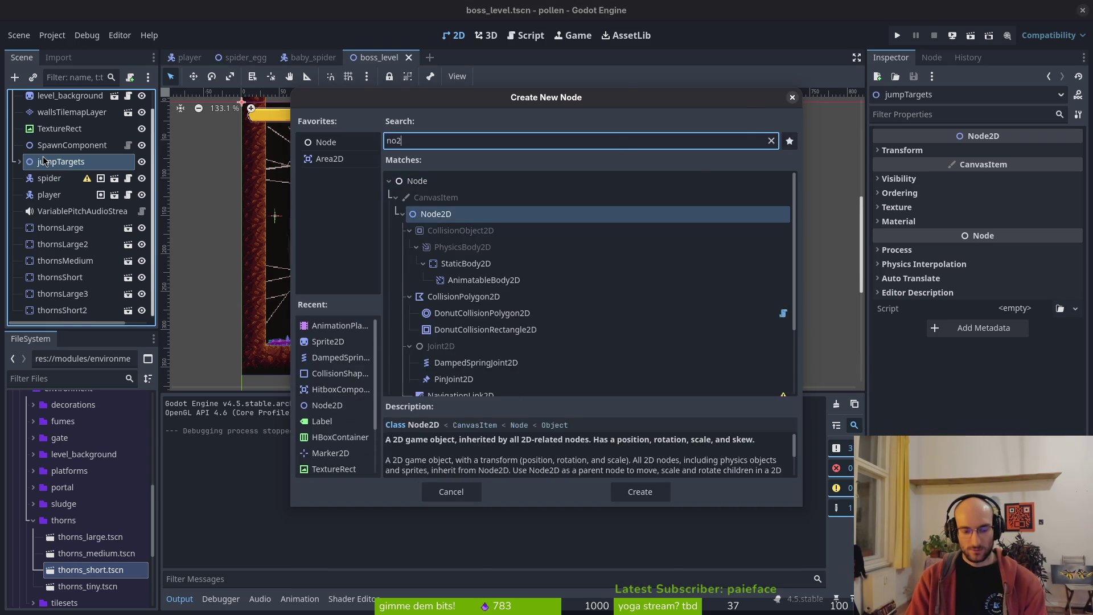
pyautogui.press('Return')
# - Move the six thorns nodes under the Node2D, rename it thorns, and save
pyautogui.moveTo(102, 212); pyautogui.dragTo(86, 273)
pyautogui.click(60, 277)
pyautogui.moveTo(48, 225); pyautogui.dragTo(68, 212)
pyautogui.doubleClick(67, 212)
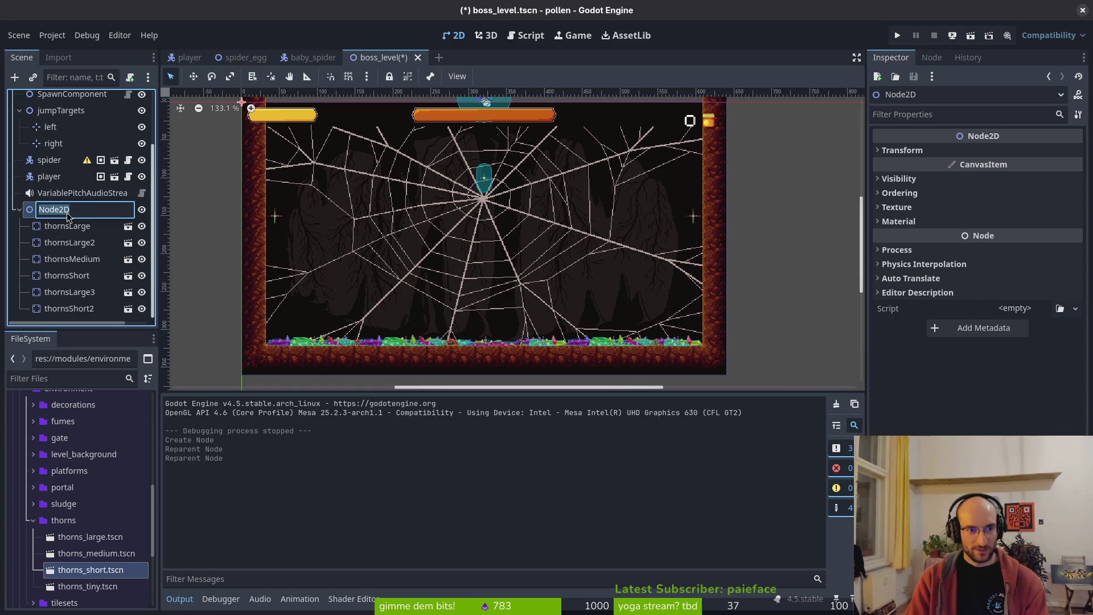
pyautogui.write('thorns')
pyautogui.press('Return')
pyautogui.hotkey('ctrl', 's')
# - Collapse the thorns and jumpTargets groups, save, and select the spider node
pyautogui.click(19, 209)
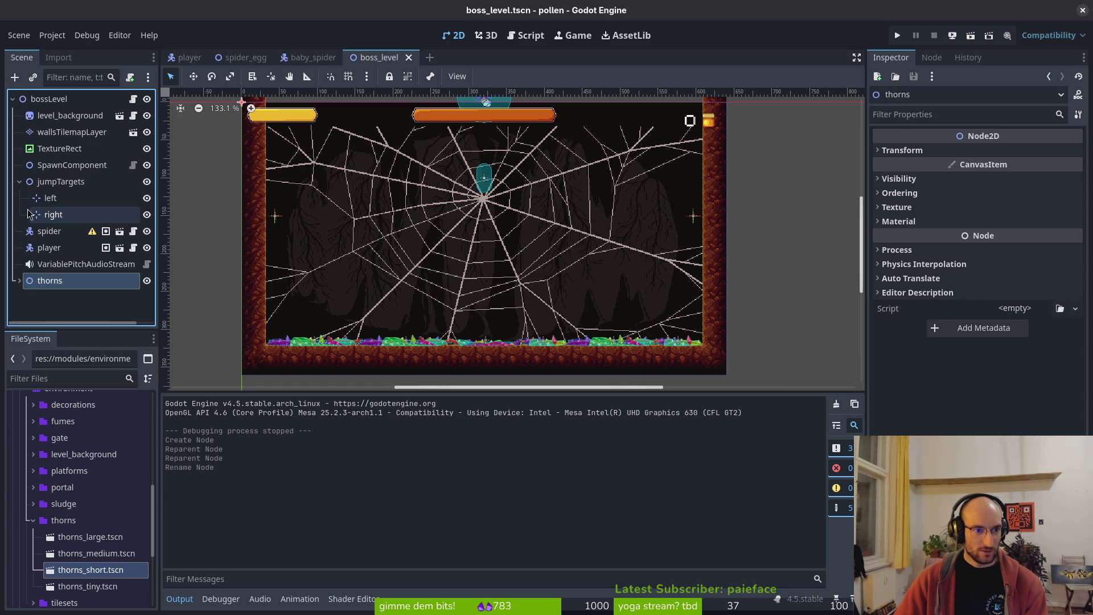
pyautogui.click(19, 181)
pyautogui.hotkey('ctrl', 's')
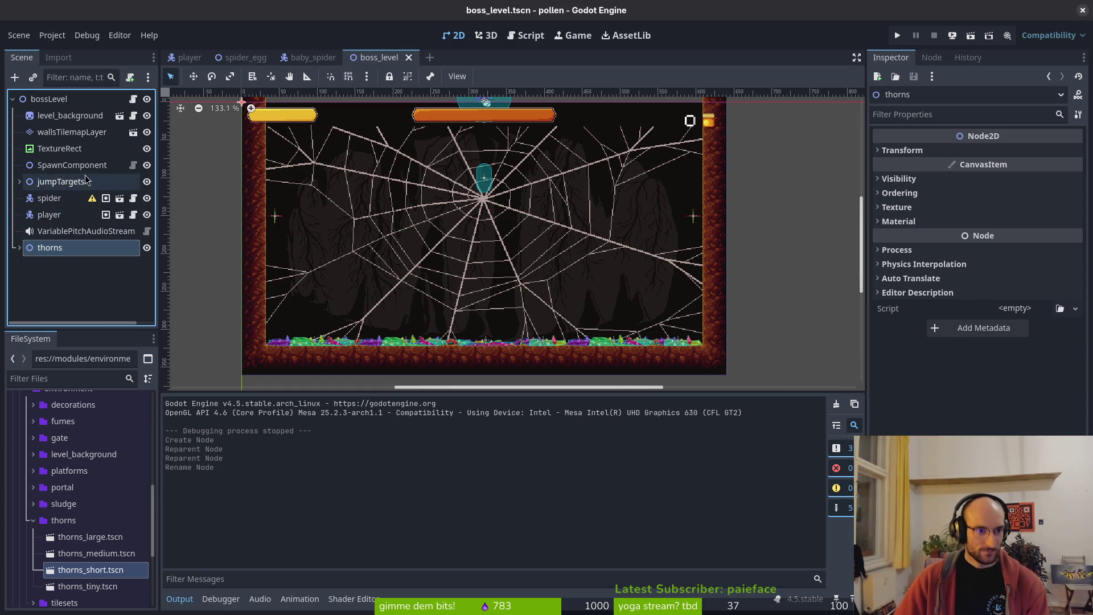
pyautogui.click(20, 182)
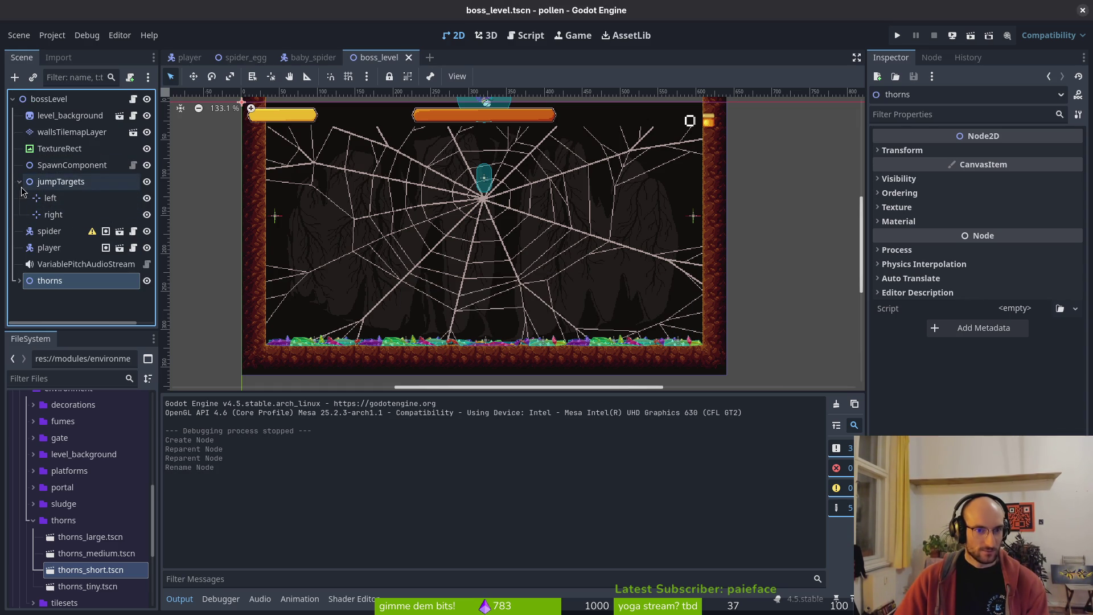
pyautogui.click(20, 182)
pyautogui.hotkey('ctrl', 's')
pyautogui.scroll(-1, 512, 239)
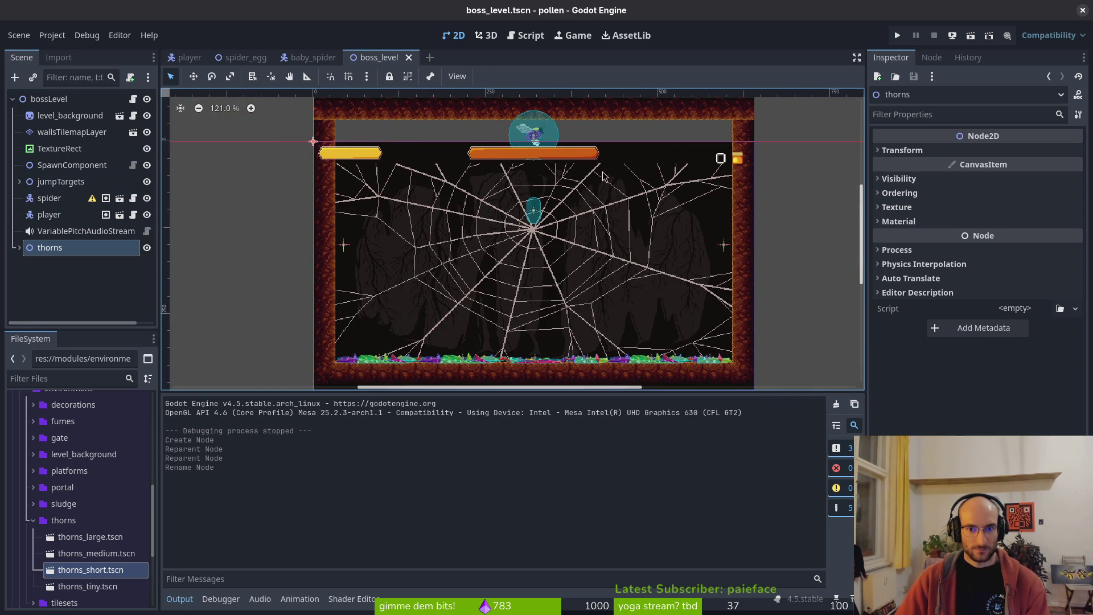
pyautogui.click(34, 200)
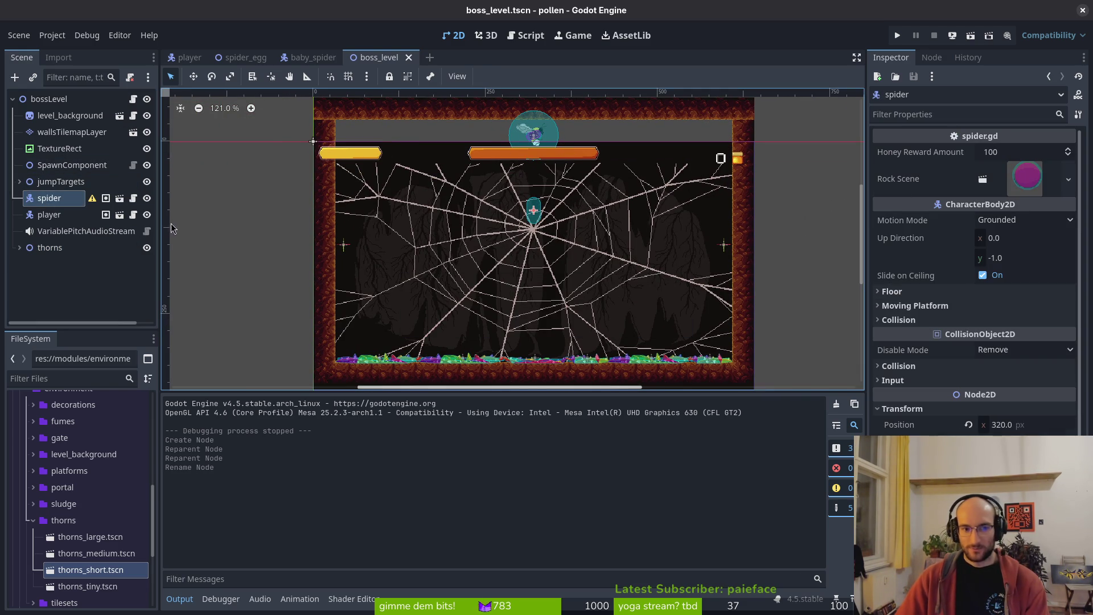
# - Open spider.tscn and select the HealthComponent under components
pyautogui.hotkey('shift', 'alt', 'o')
pyautogui.write('spidet')
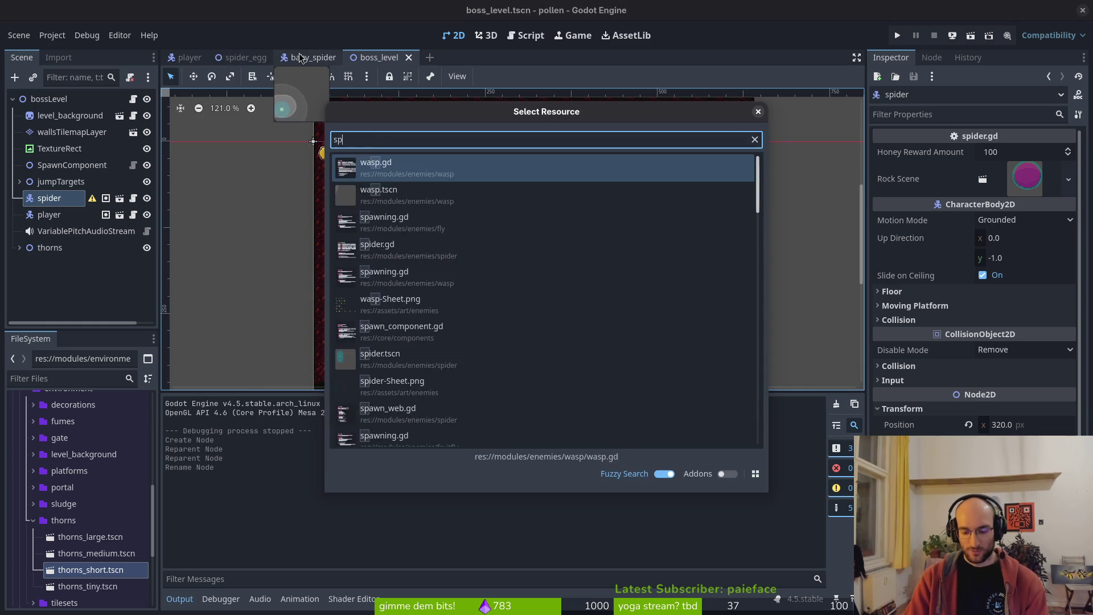
pyautogui.press('Return')
pyautogui.scroll(3, 18, 181)
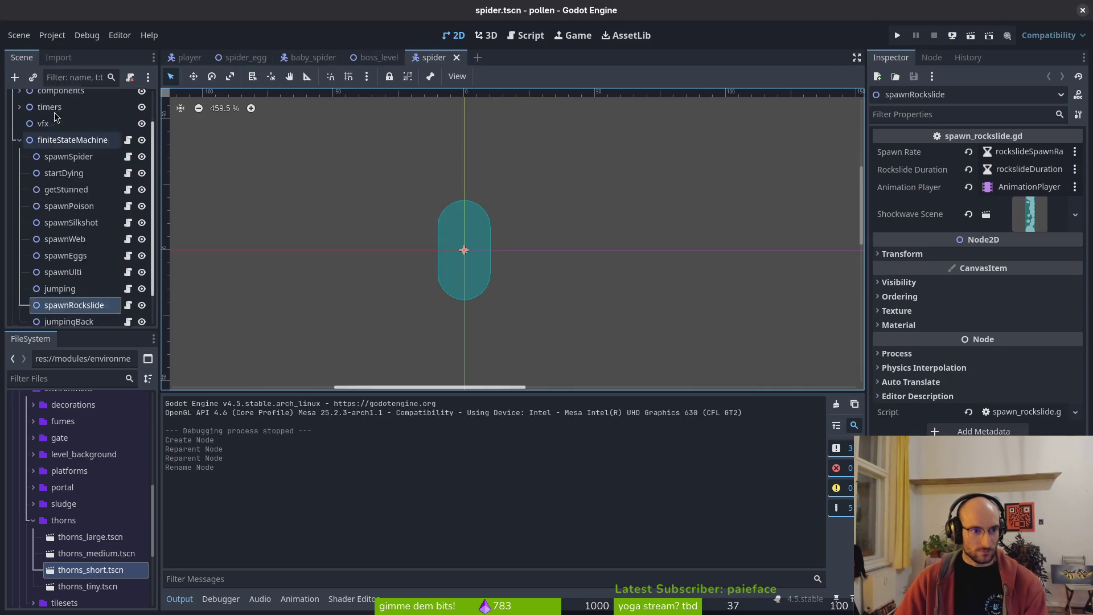
pyautogui.click(17, 181)
pyautogui.click(20, 132)
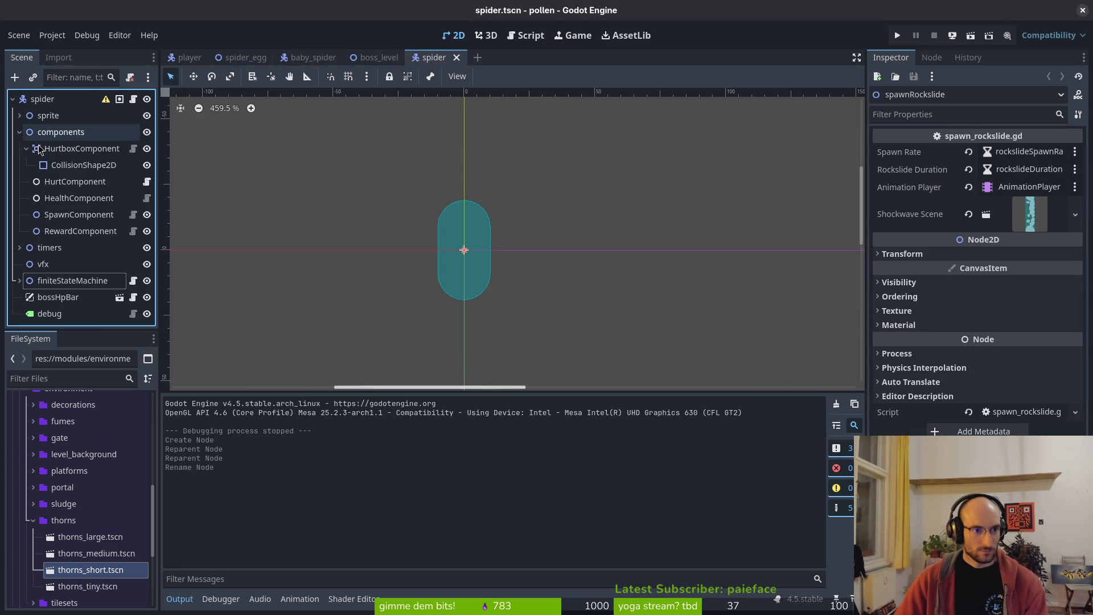
pyautogui.click(66, 199)
# - Set the HealthComponent's Max Health to 69 and save the spider scene
pyautogui.click(1030, 171)
pyautogui.write('100')
pyautogui.press('Return')
pyautogui.hotkey('ctrl', 's')
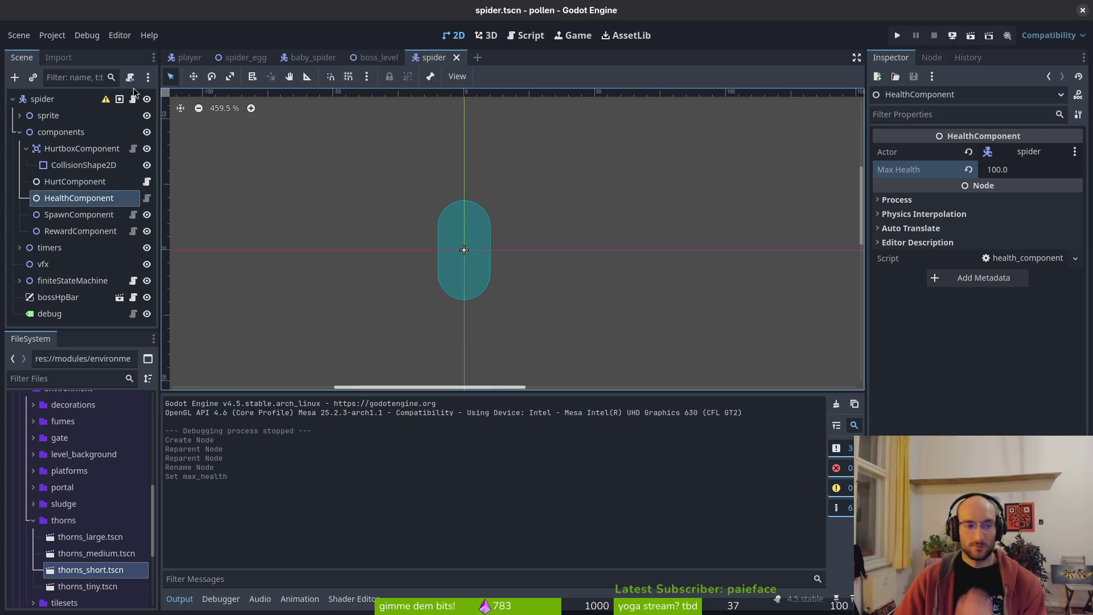
pyautogui.click(1030, 171)
pyautogui.write('69')
pyautogui.press('Return')
pyautogui.hotkey('ctrl', 's')
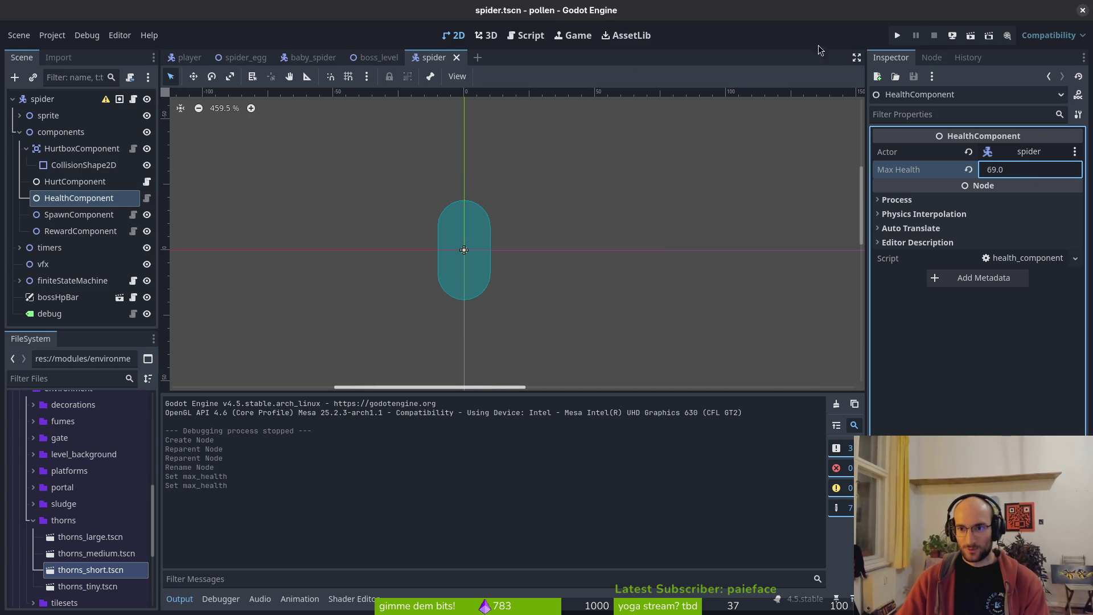
# - Browse the spider's state nodes, inspecting spawnSpider and spawnPoison, then return to the code editor
pyautogui.click(20, 132)
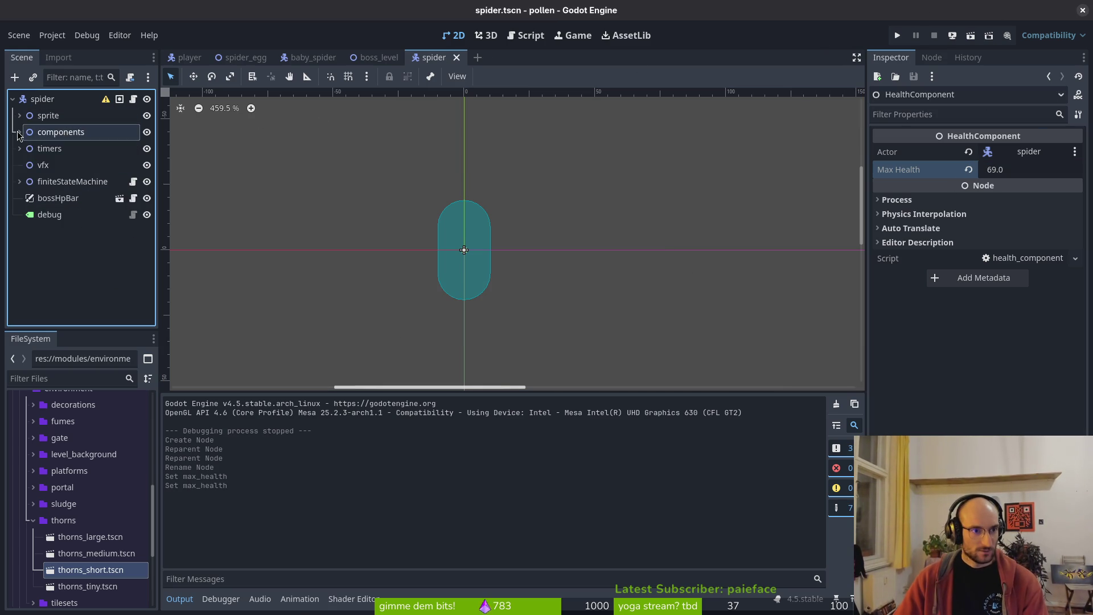
pyautogui.click(19, 181)
pyautogui.scroll(-3, 68, 239)
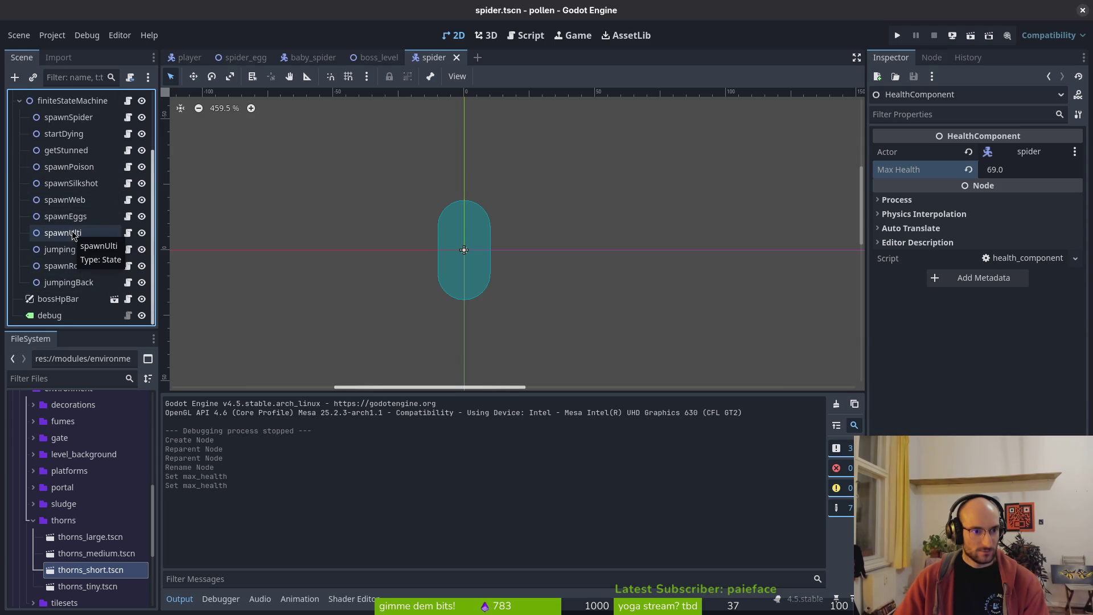
pyautogui.click(62, 233)
pyautogui.click(65, 216)
pyautogui.click(65, 200)
pyautogui.click(57, 119)
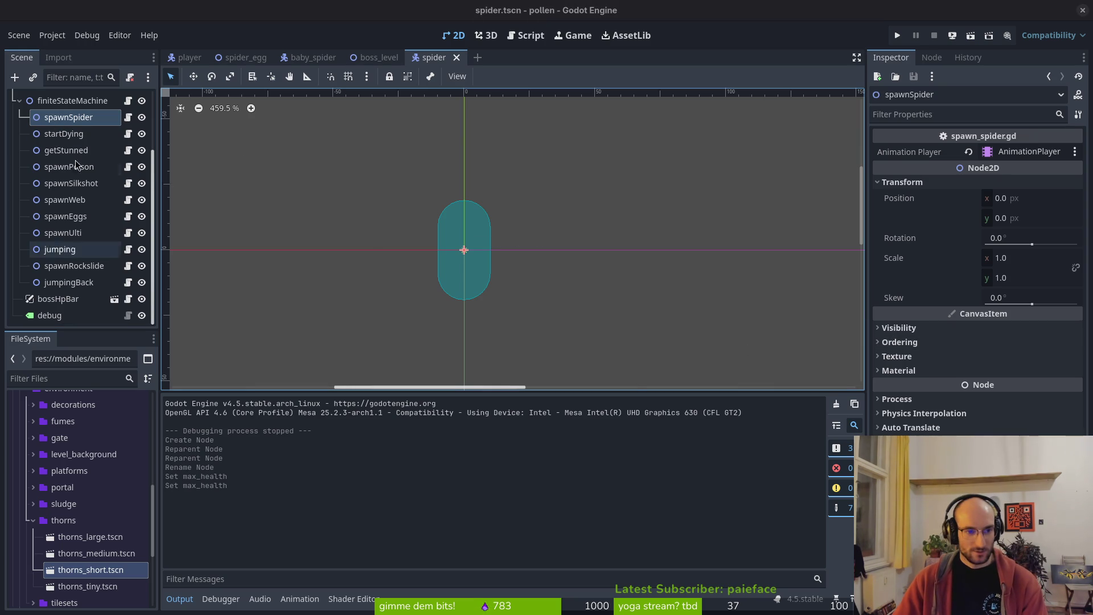
pyautogui.click(20, 102)
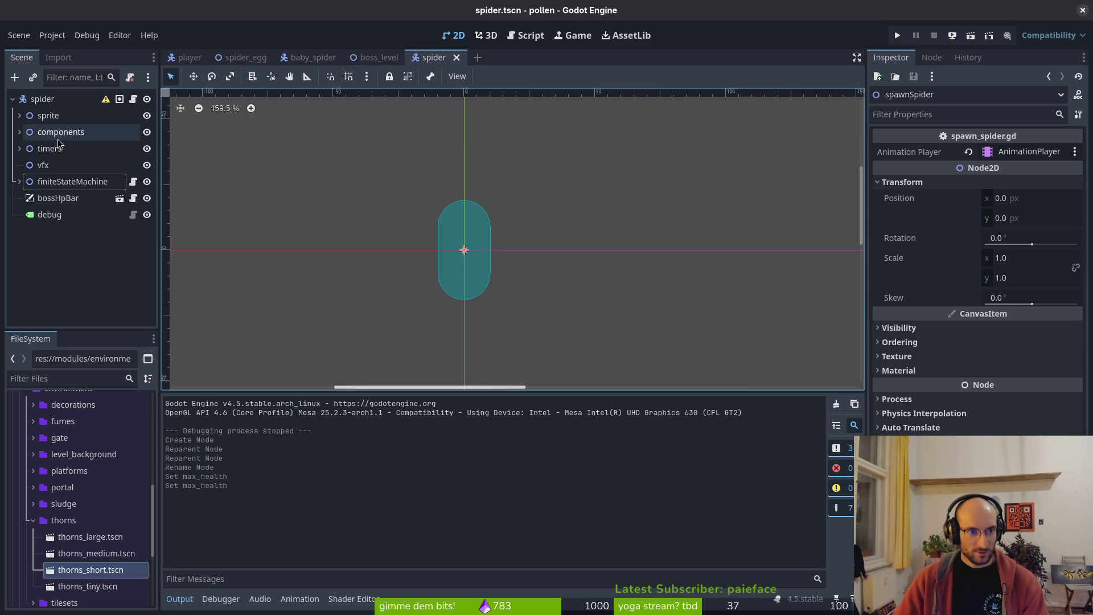
pyautogui.click(18, 182)
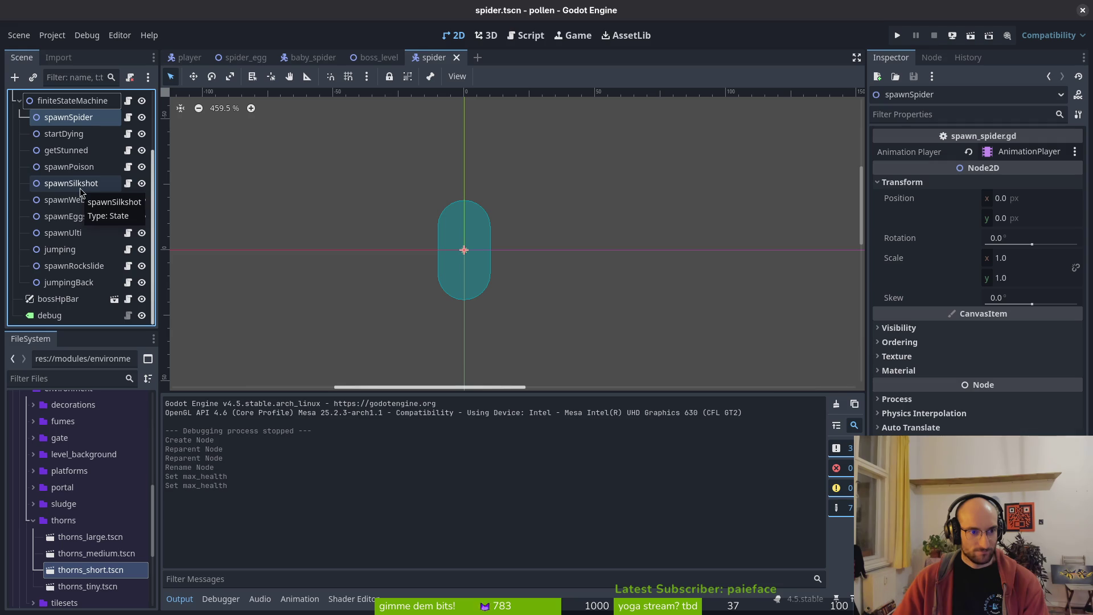
pyautogui.click(62, 167)
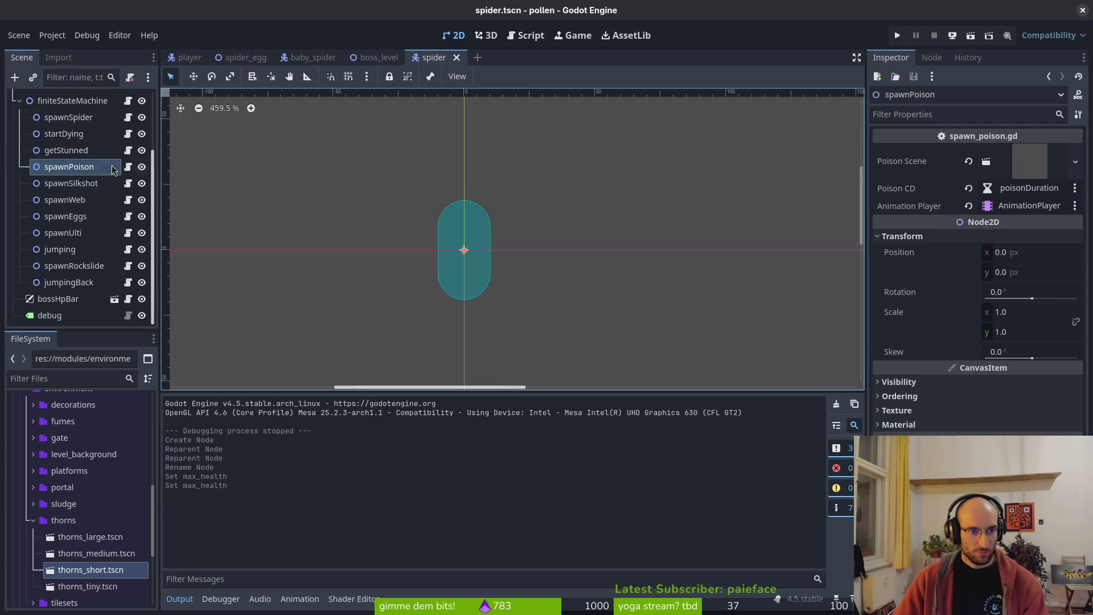
pyautogui.hotkey('alt', 'Tab')
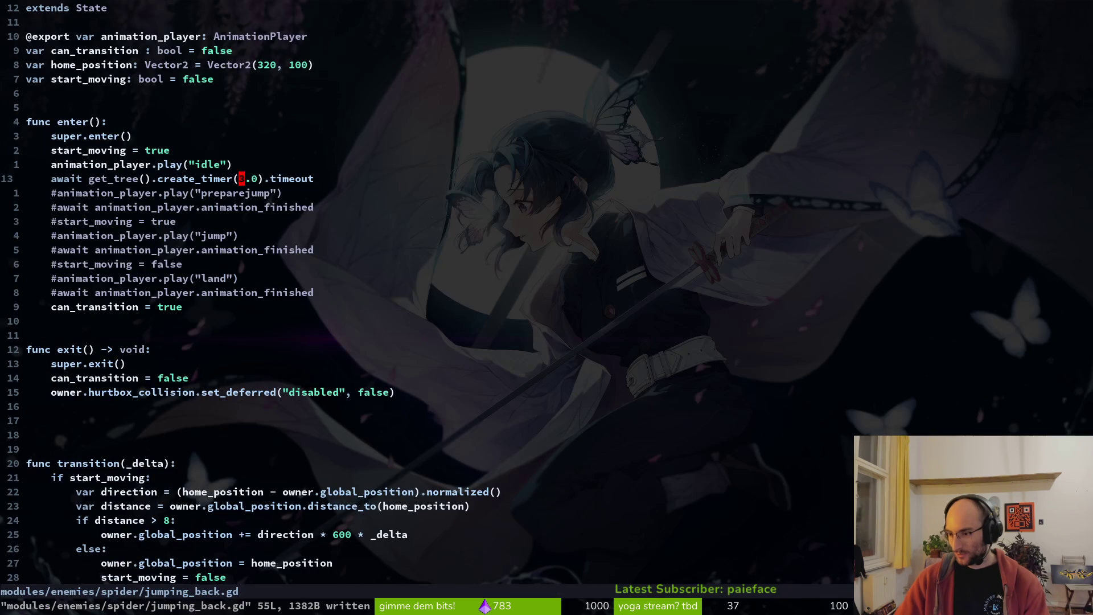
# - Grep the project for 'spawn_pois', which returns no matches
pyautogui.hotkey('ctrl', 'p')
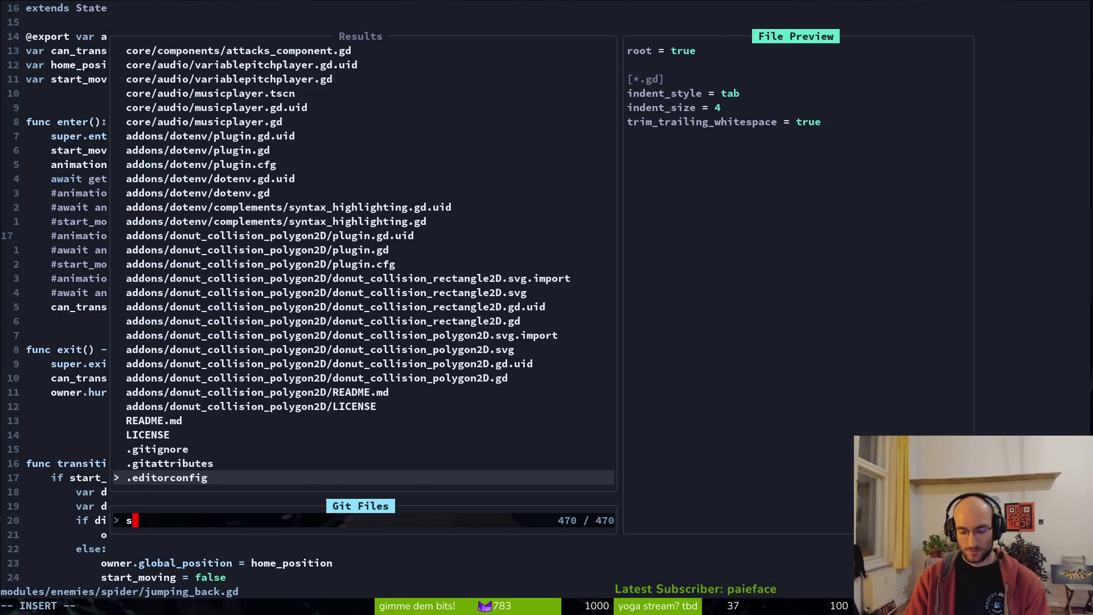
pyautogui.write('pawn')
pyautogui.press('BackSpace')
pyautogui.press('BackSpace')
pyautogui.press('BackSpace')
pyautogui.press('Escape')
pyautogui.press('space')
pyautogui.write('ps')
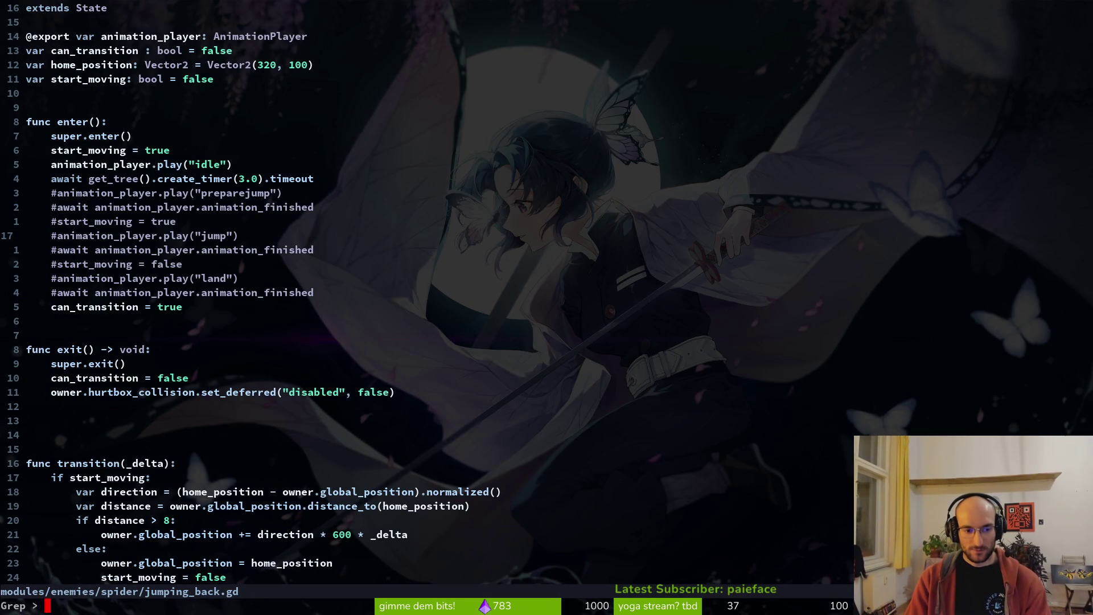
pyautogui.write('pawn_pois')
pyautogui.press('Return')
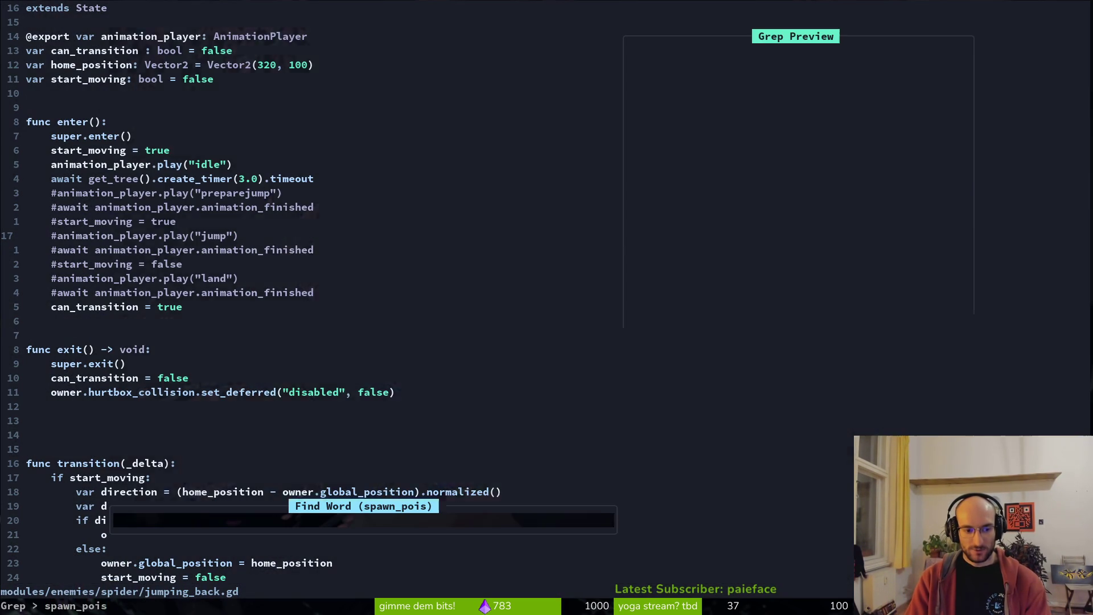
pyautogui.press('Escape')
pyautogui.press('Escape')
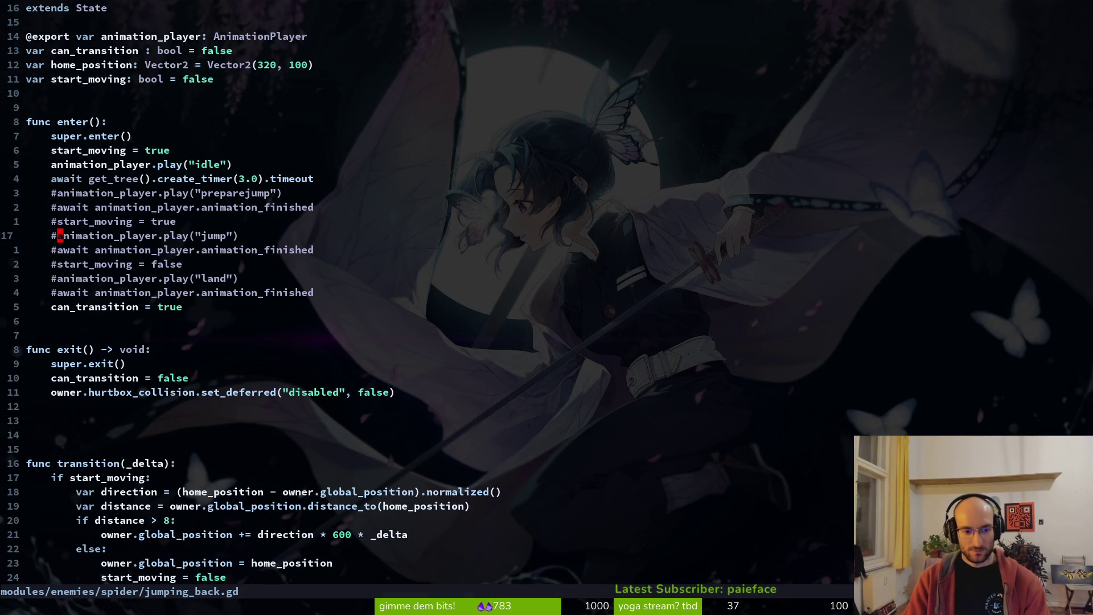
# - Quit and relaunch nvim, then grep the project for 'spawn_poi'
pyautogui.write('xu:q')
pyautogui.press('Return')
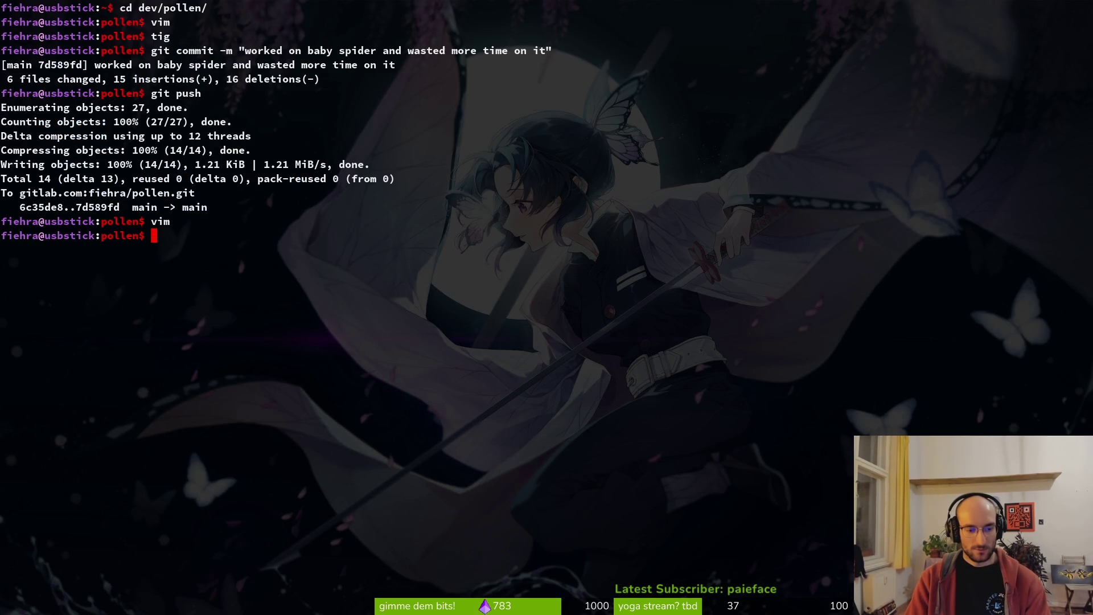
pyautogui.write('vim')
pyautogui.press('Return')
pyautogui.press('space')
pyautogui.write('psspawn_poi')
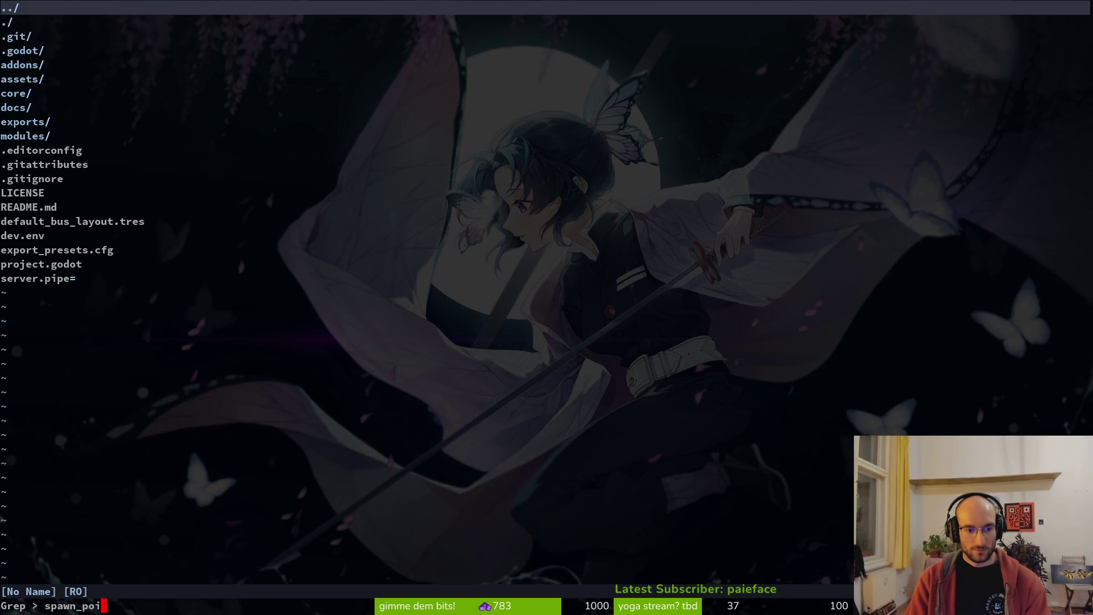
pyautogui.press('Return')
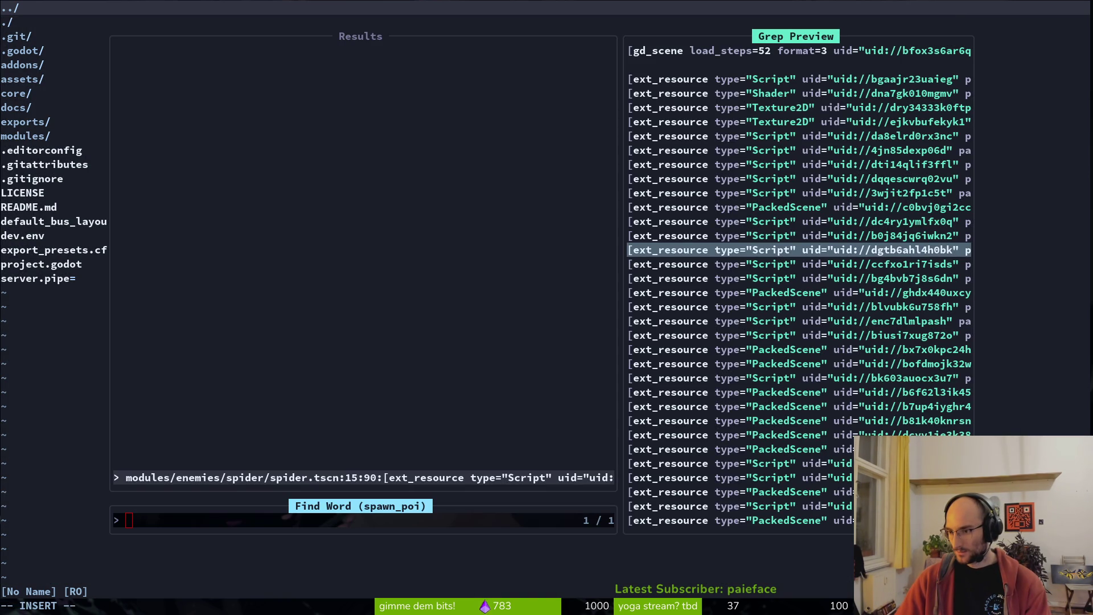
pyautogui.press('Escape')
pyautogui.press('Escape')
# - Grep the project for 'randomize_ne' and open spawn_web.gd at the match
pyautogui.hotkey('ctrl', 'p')
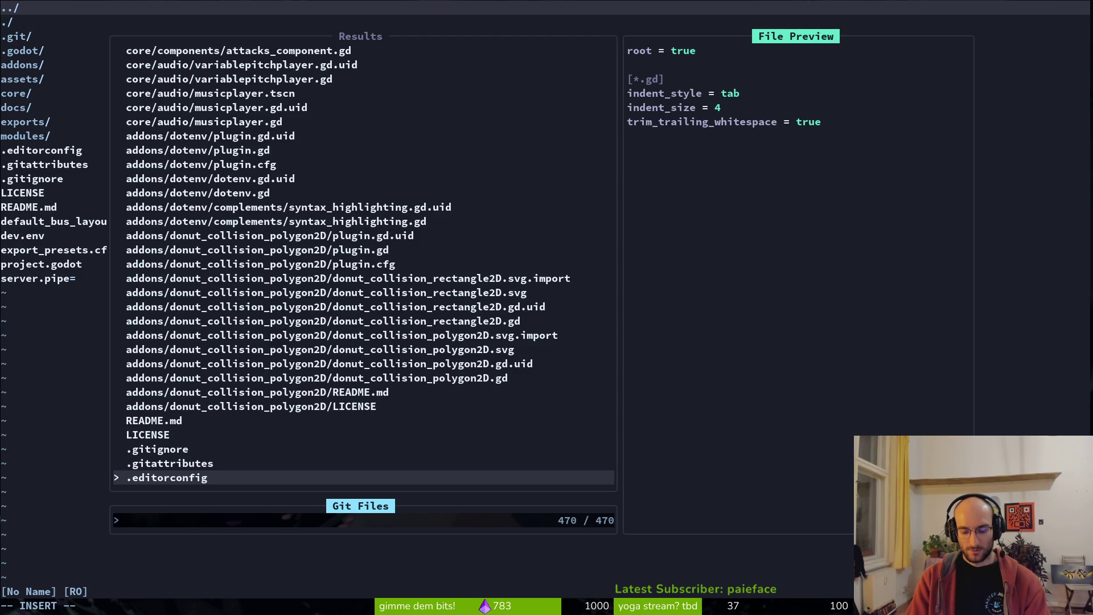
pyautogui.press('Escape')
pyautogui.press('Escape')
pyautogui.press('space')
pyautogui.write('psrandomiz')
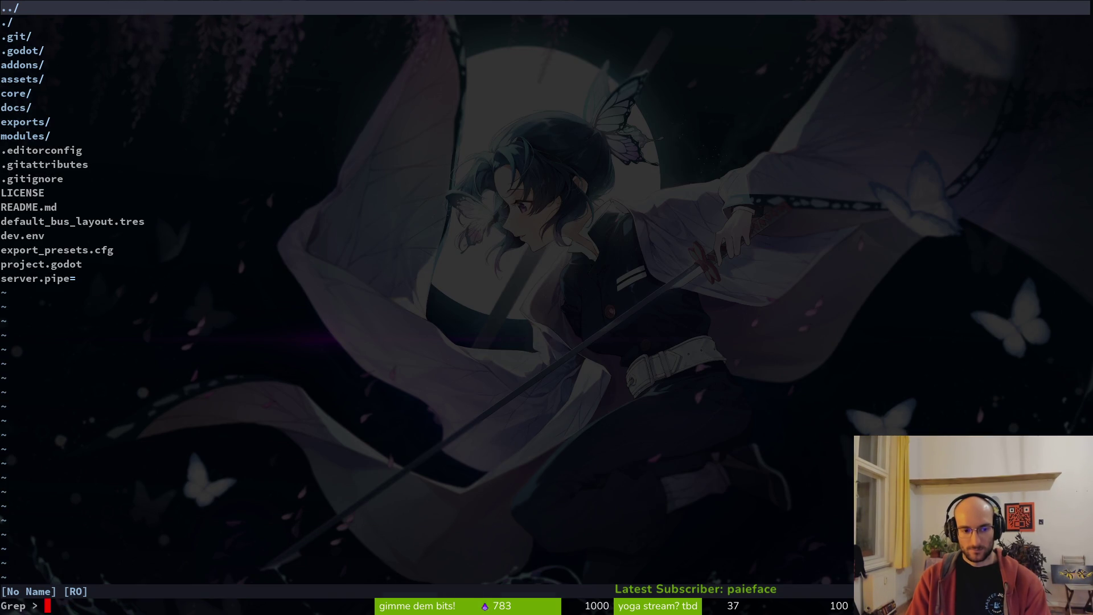
pyautogui.write('e_ne')
pyautogui.press('Return')
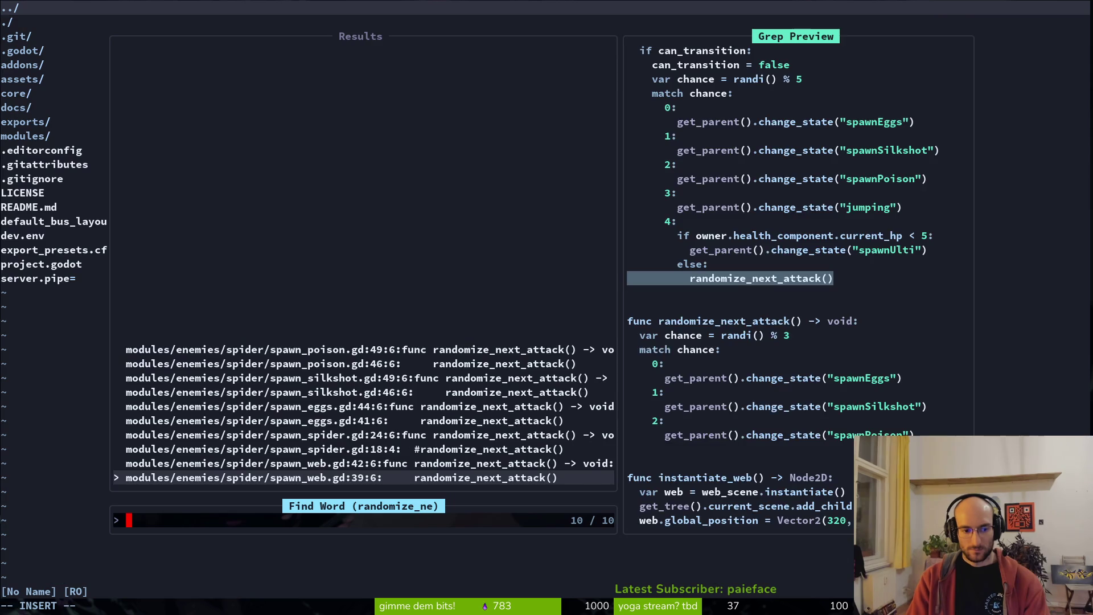
pyautogui.press('Return')
pyautogui.press('k')
pyautogui.press('k')
# - Visually select spawnPoison and grep it, listing its 10 project references
pyautogui.press('k')
pyautogui.press('k')
pyautogui.press('k')
pyautogui.press('Return')
pyautogui.press('k')
pyautogui.press('k')
pyautogui.press('w')
pyautogui.press('w')
pyautogui.press('w')
pyautogui.press('v')
pyautogui.press('e')
pyautogui.press('y')
pyautogui.press('space')
pyautogui.press('p')
pyautogui.press('s')
pyautogui.hotkey('ctrl', 'r')
pyautogui.press('"')
pyautogui.press('Return')
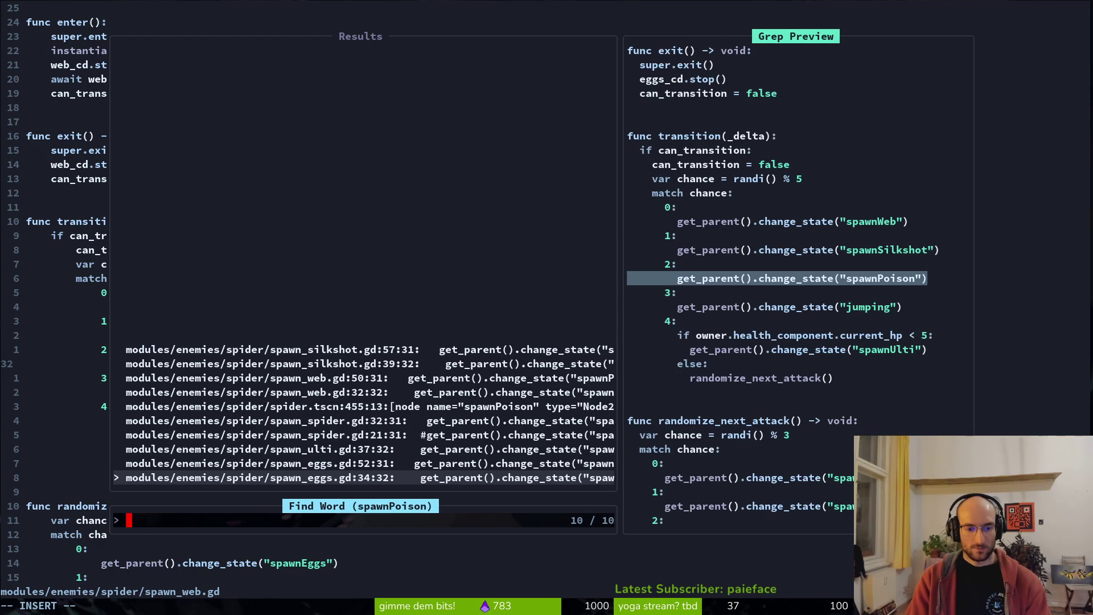
# - Open spawn_eggs.gd at its spawnPoison match and move the jumping call under case 2
pyautogui.press('Return')
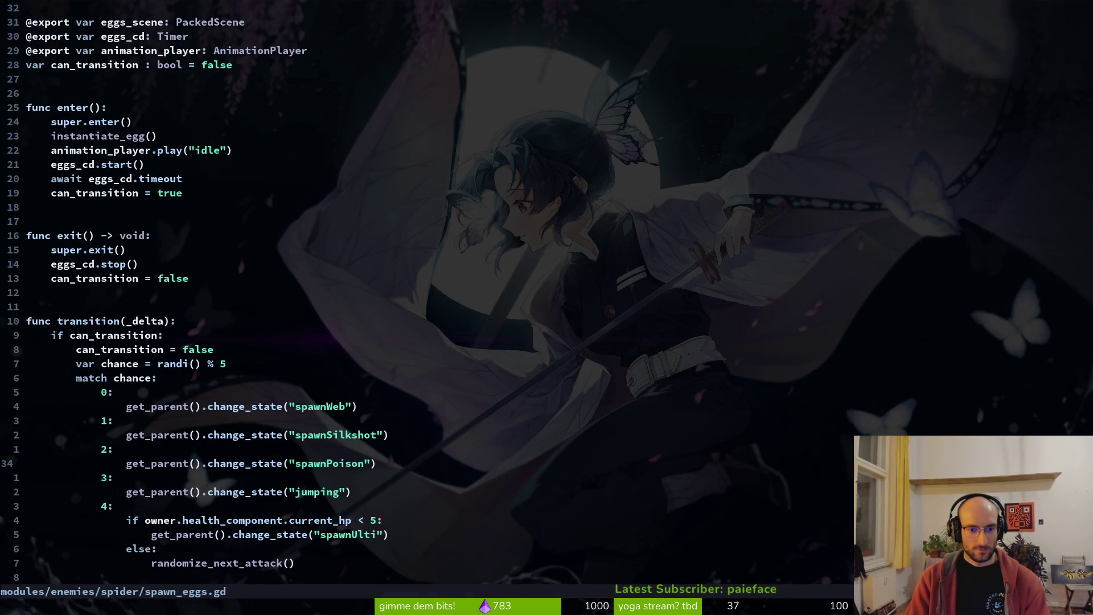
pyautogui.press('k')
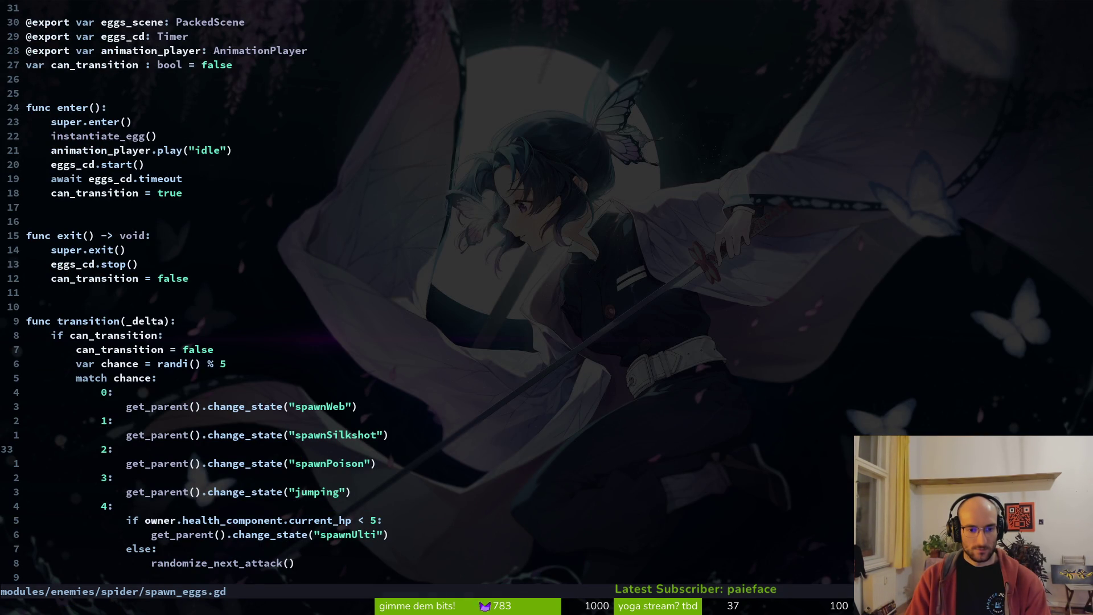
pyautogui.hotkey('shift', 'v')
pyautogui.press('j')
pyautogui.press('Escape')
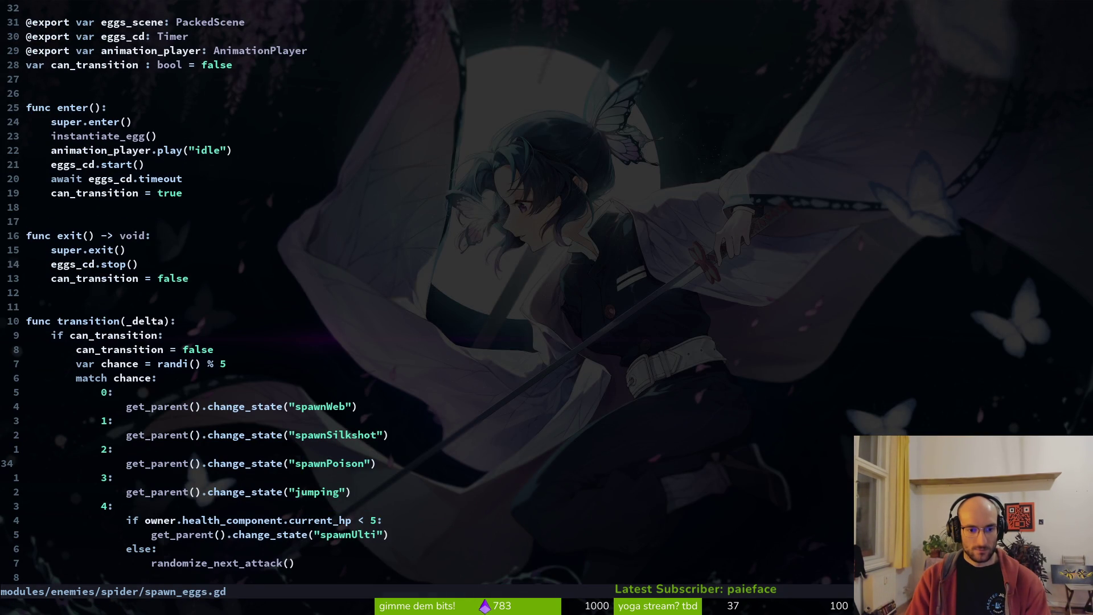
pyautogui.press('j')
pyautogui.press('j')
pyautogui.hotkey('shift', 'v')
pyautogui.press('K')
pyautogui.press('K')
pyautogui.press('Escape')
# - Change the transition roll from randi() % 5 to randi() % 4 and save
pyautogui.press('k')
pyautogui.press('k')
pyautogui.press('k')
pyautogui.press('x')
pyautogui.write('jka 4')
pyautogui.press('Escape')
pyautogui.write(':w')
pyautogui.press('Return')
# - Delete the spawnPoison call line from the transition match
pyautogui.press('j')
pyautogui.press('5')
pyautogui.press('j')
pyautogui.press('j')
pyautogui.press('j')
pyautogui.press('d')
pyautogui.press('d')
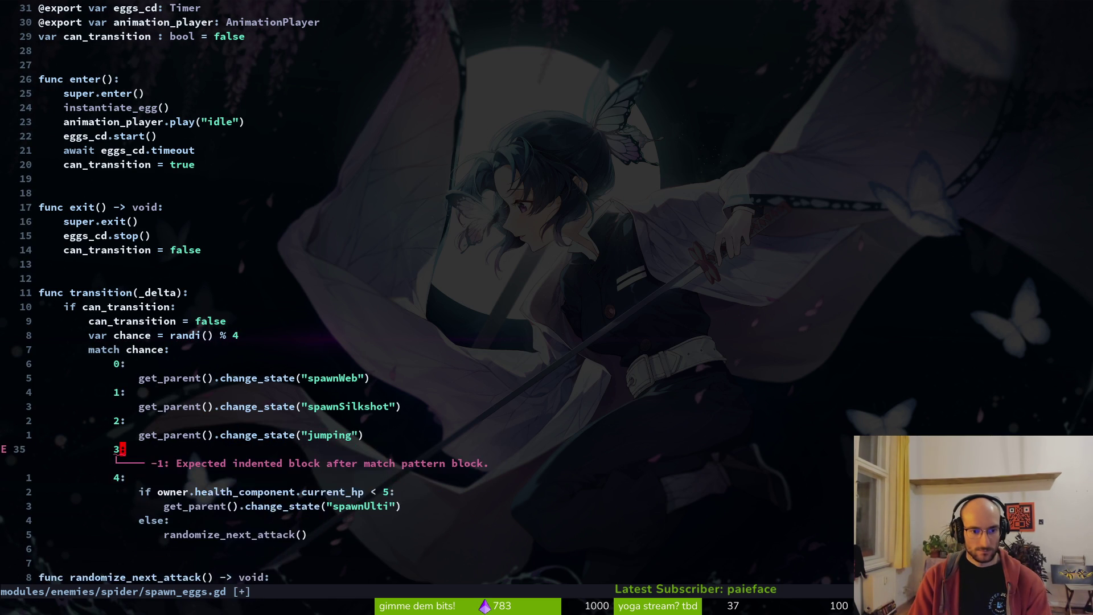
# - Move the health-check if/else block under case 3, remove the case 4 label, and save
pyautogui.press('j')
pyautogui.press('j')
pyautogui.hotkey('shift', 'v')
pyautogui.press('j')
pyautogui.press('j')
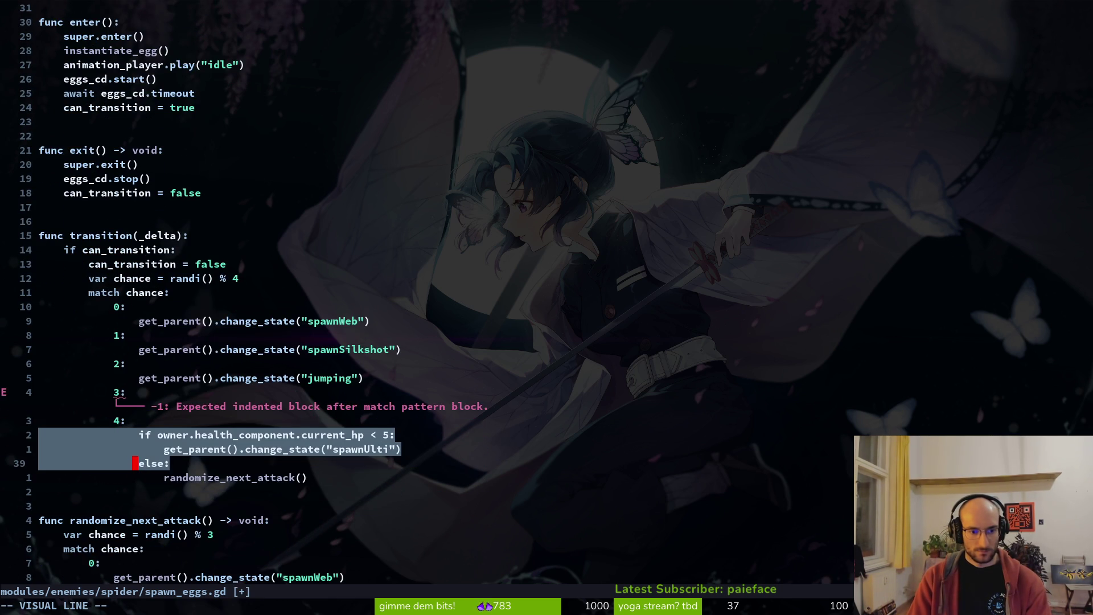
pyautogui.press('j')
pyautogui.hotkey('shift', 'k')
pyautogui.press('Escape')
pyautogui.press('j')
pyautogui.press('d')
pyautogui.press('d')
pyautogui.write(':w')
pyautogui.press('Return')
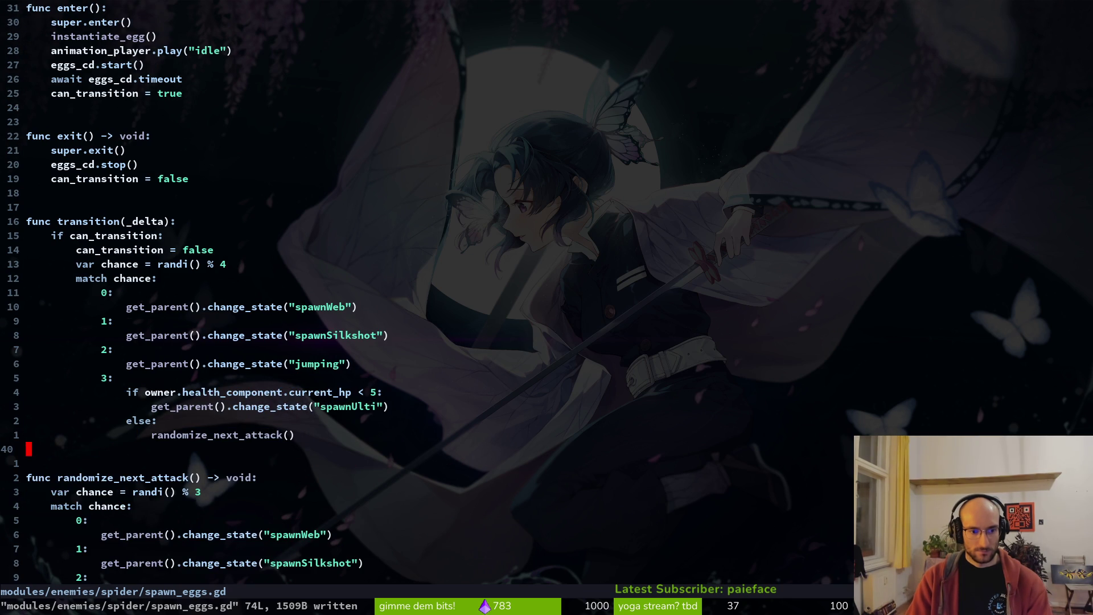
pyautogui.press('j')
pyautogui.press('j')
pyautogui.press('j')
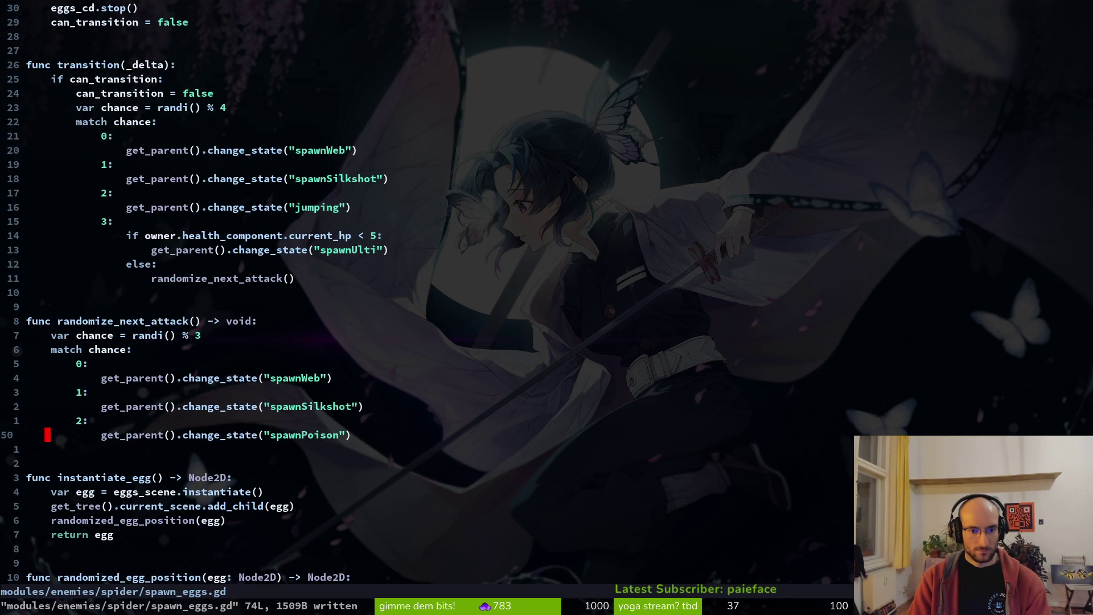
# - Change randomize_next_attack's last state from "spawnPoison" to "jumping" and save
pyautogui.press('w')
pyautogui.press('w')
pyautogui.press('c')
pyautogui.press('i')
pyautogui.press('"')
pyautogui.write('jupm')
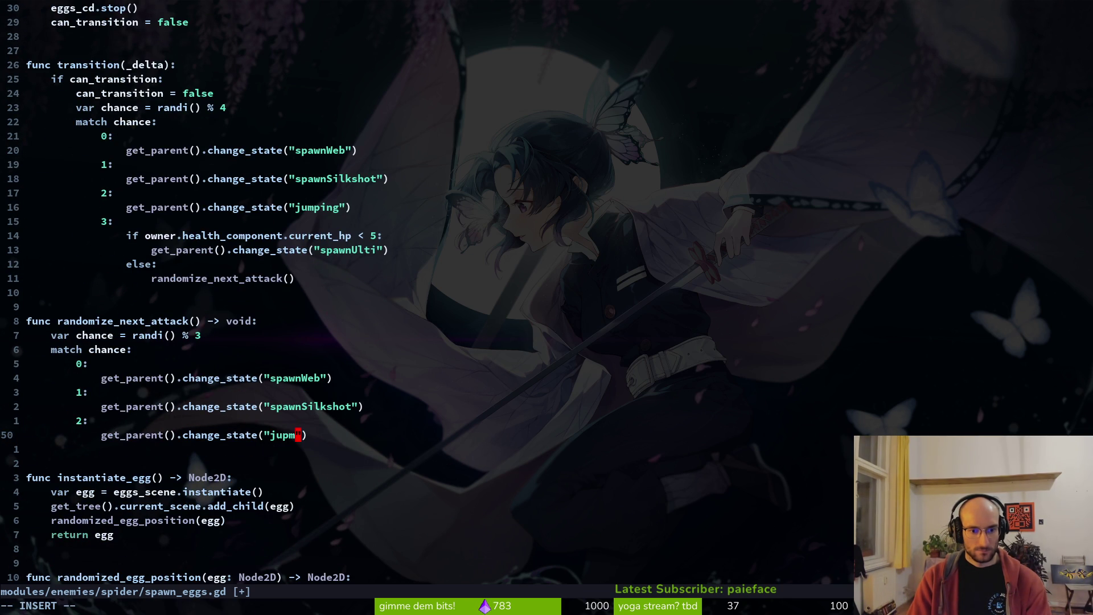
pyautogui.press('BackSpace')
pyautogui.press('BackSpace')
pyautogui.press('BackSpace')
pyautogui.write('mping')
pyautogui.press('Escape')
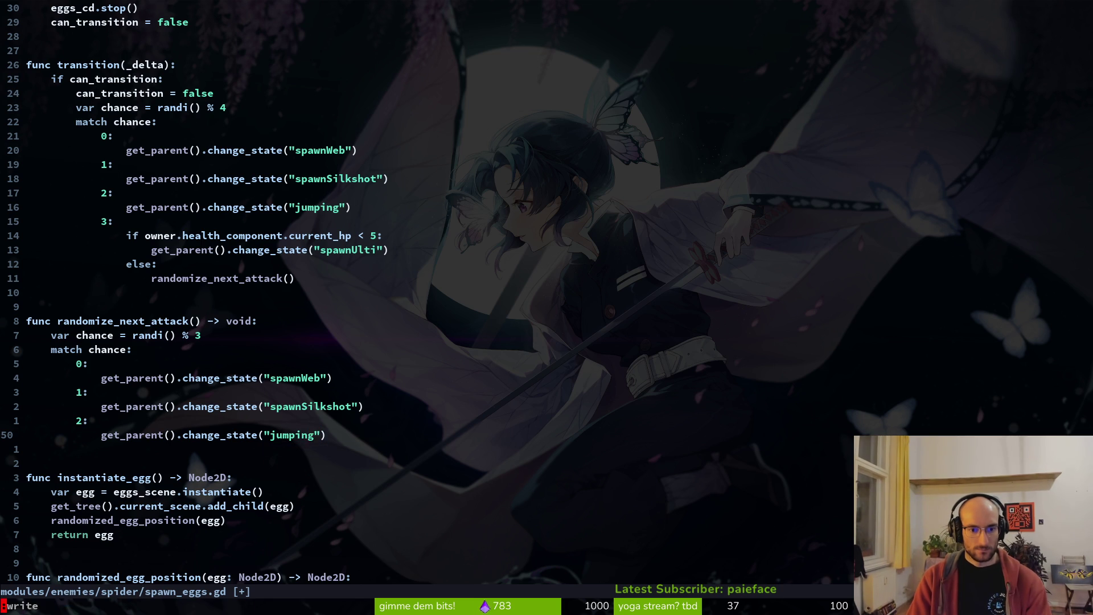
pyautogui.write(':w')
pyautogui.press('Return')
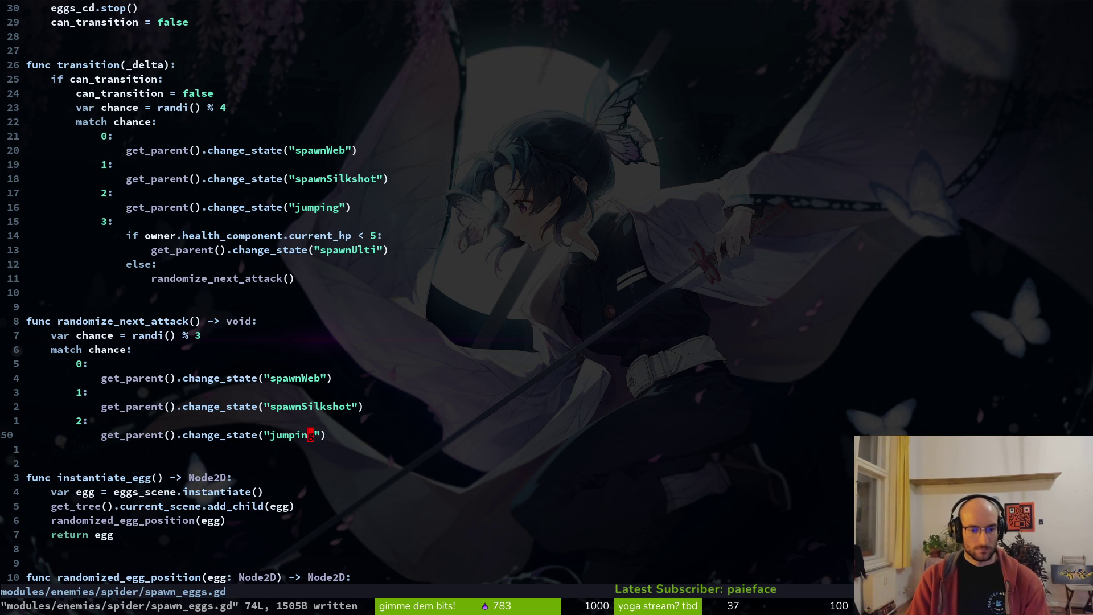
pyautogui.press('space')
pyautogui.write('ps')
pyautogui.write('spawn')
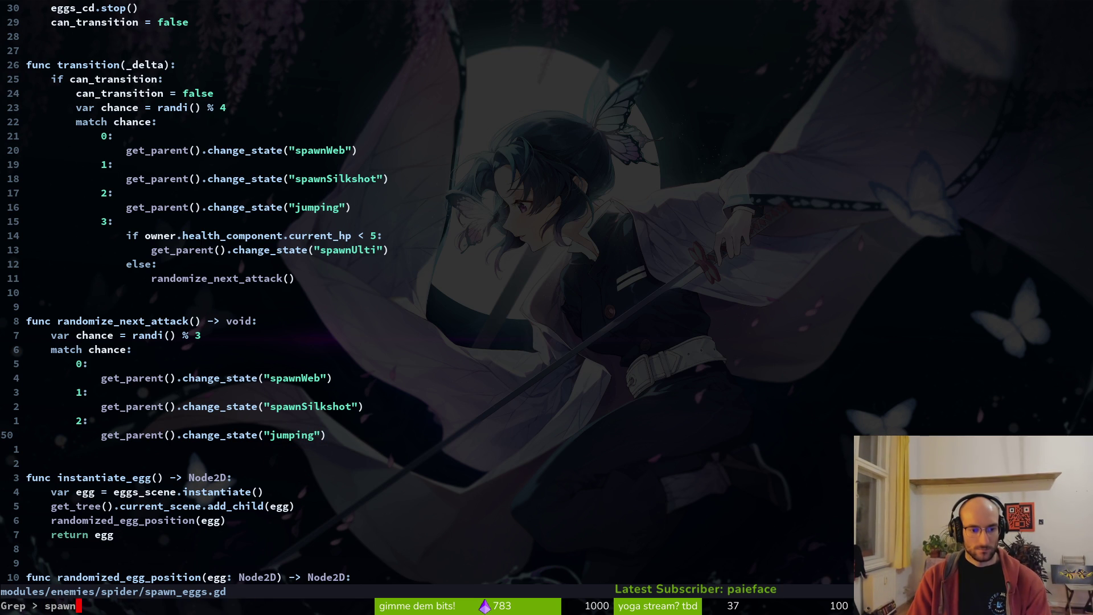
pyautogui.write('i')
# - In spawn_web.gd, remove the spawnPoison transition case so jumping is case 2, and save
pyautogui.press('Return')
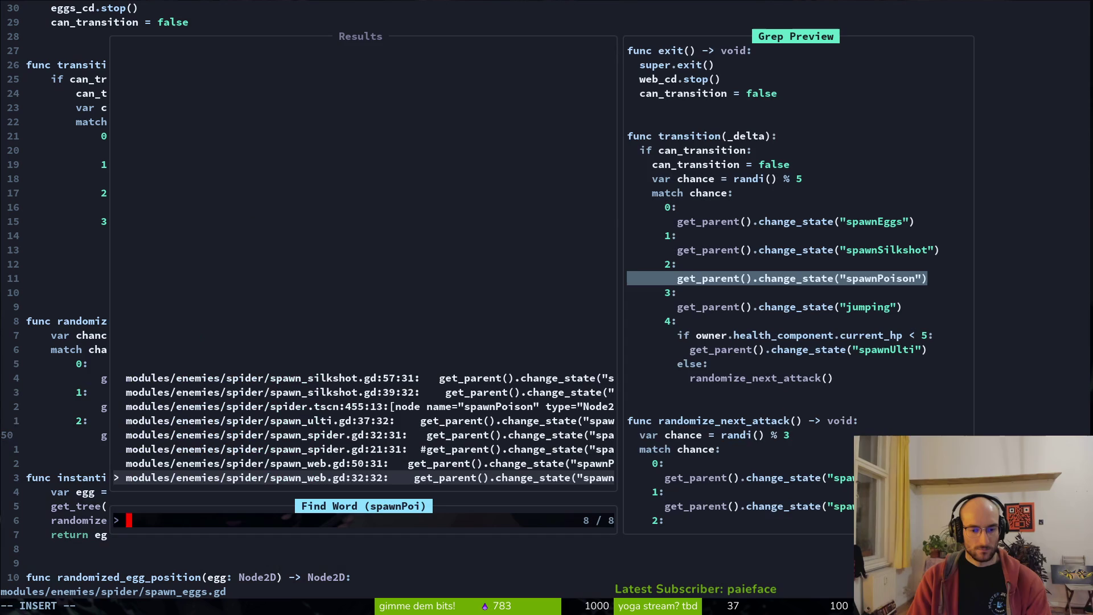
pyautogui.press('Return')
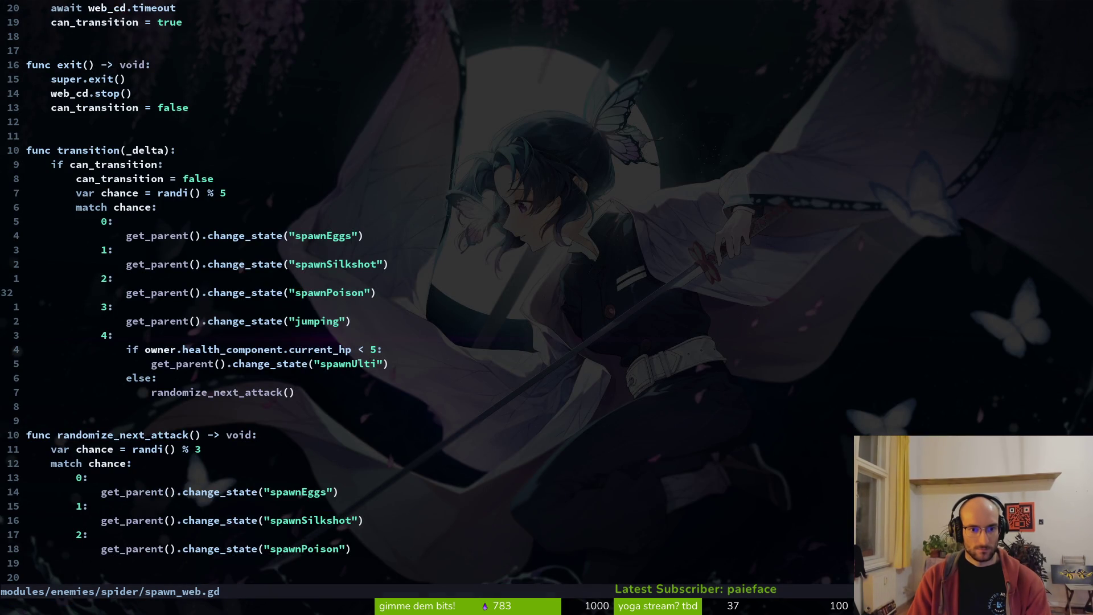
pyautogui.press('d')
pyautogui.press('d')
pyautogui.press('j')
pyautogui.press('j')
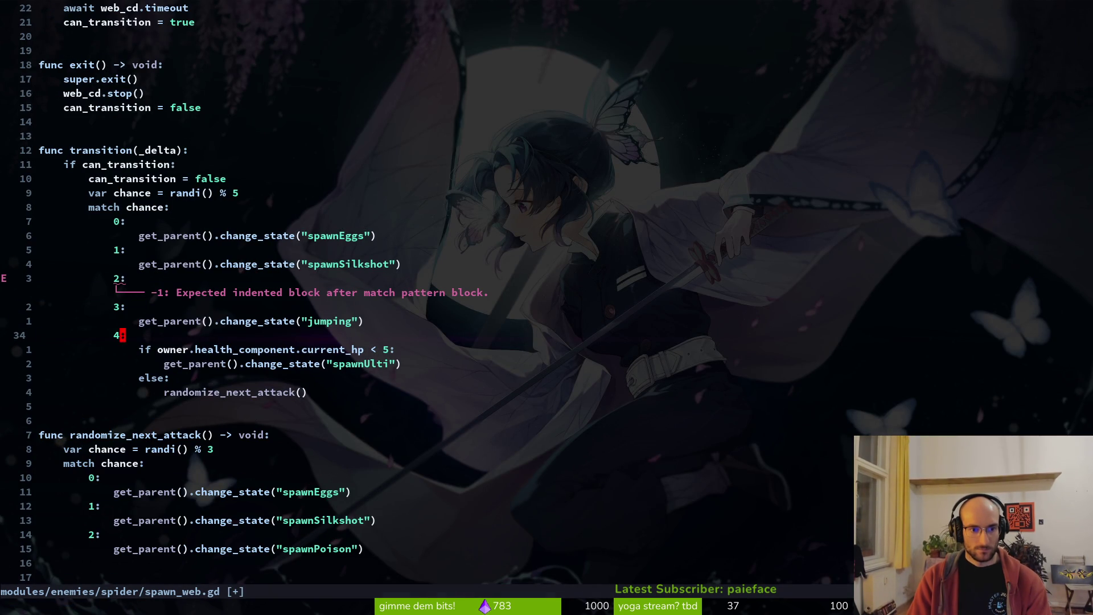
pyautogui.press('d')
pyautogui.press('d')
pyautogui.press('k')
pyautogui.hotkey('shift', 'v')
pyautogui.hotkey('shift', 'k')
pyautogui.press('Escape')
pyautogui.write(':w')
pyautogui.press('Return')
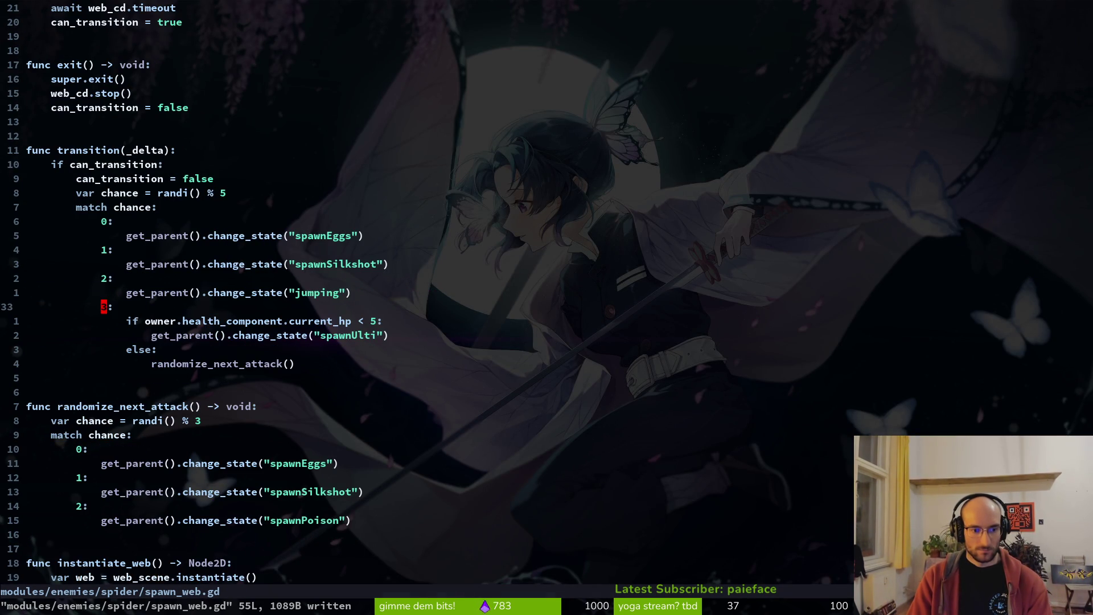
# - Change randomize_next_attack's last state from "spawnPoison" to "jumping" and save
pyautogui.press('j')
pyautogui.press('j')
pyautogui.press('j')
pyautogui.press('w')
pyautogui.press('w')
pyautogui.press('w')
pyautogui.press('c')
pyautogui.press('i')
pyautogui.press('"')
pyautogui.write('jupm')
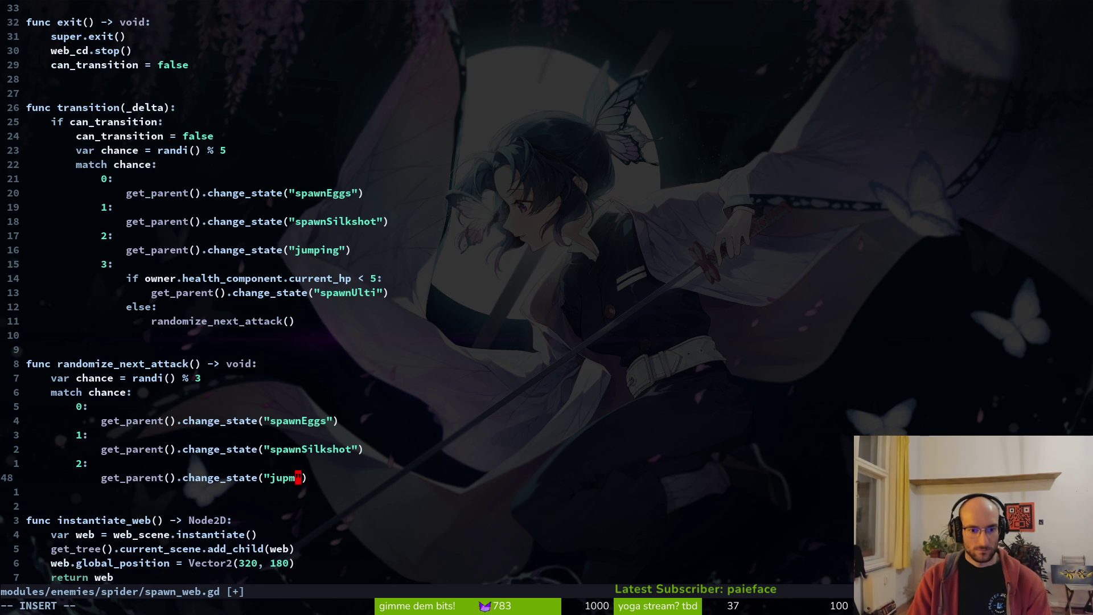
pyautogui.press('BackSpace')
pyautogui.press('BackSpace')
pyautogui.write('mping')
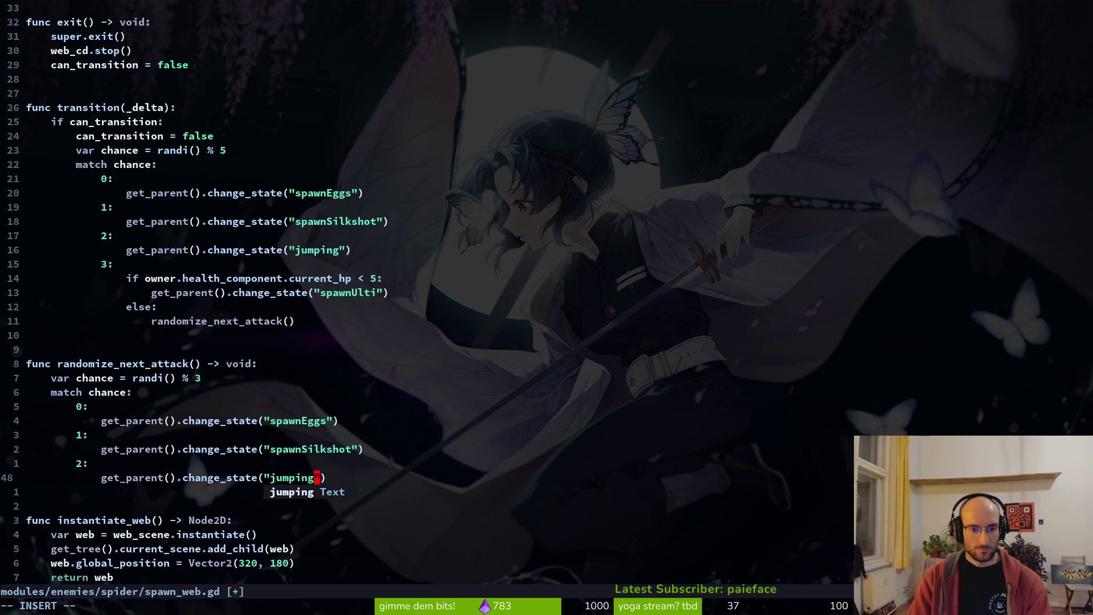
pyautogui.press('Escape')
pyautogui.write(':w')
pyautogui.press('Return')
# - Grep for 'spawnPoii', which returns nothing, and undo an accidental quote deletion
pyautogui.press('space')
pyautogui.write('psspawn')
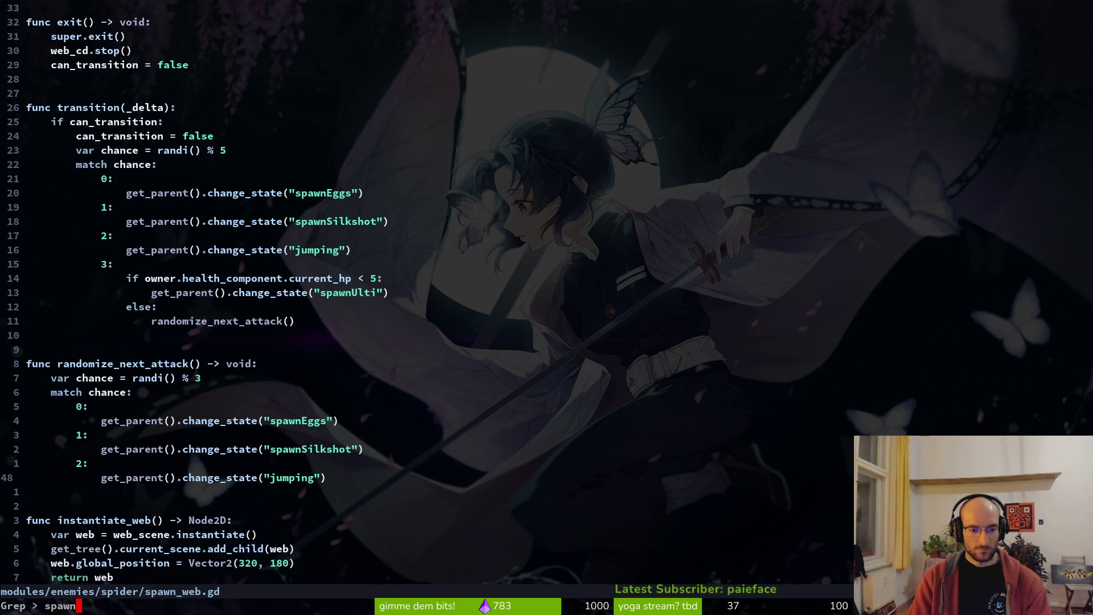
pyautogui.write('Poii')
pyautogui.press('Return')
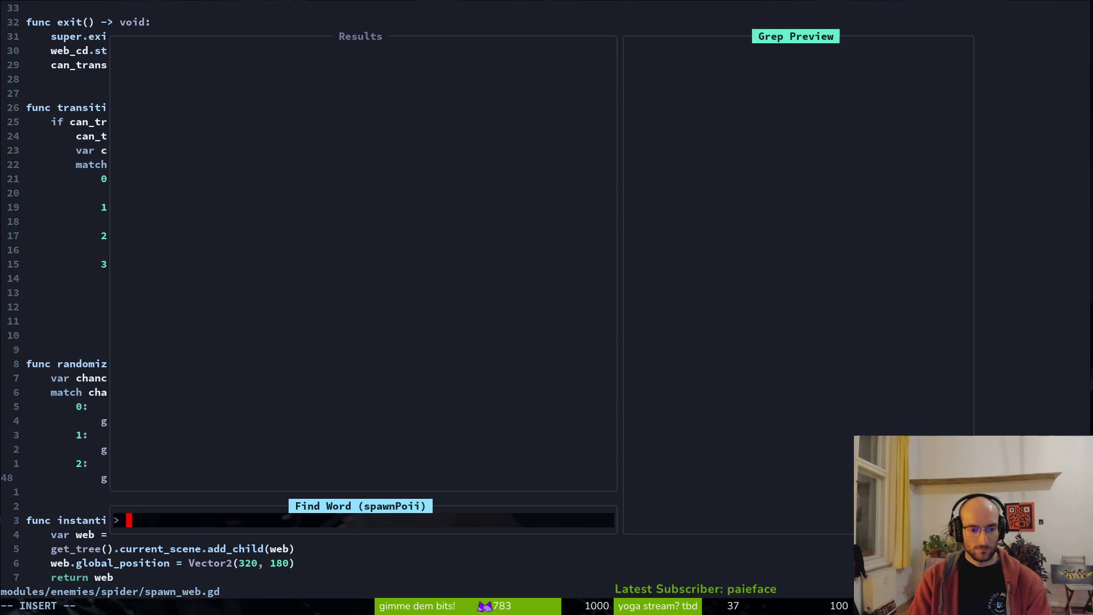
pyautogui.press('Escape')
pyautogui.press('Escape')
pyautogui.press('x')
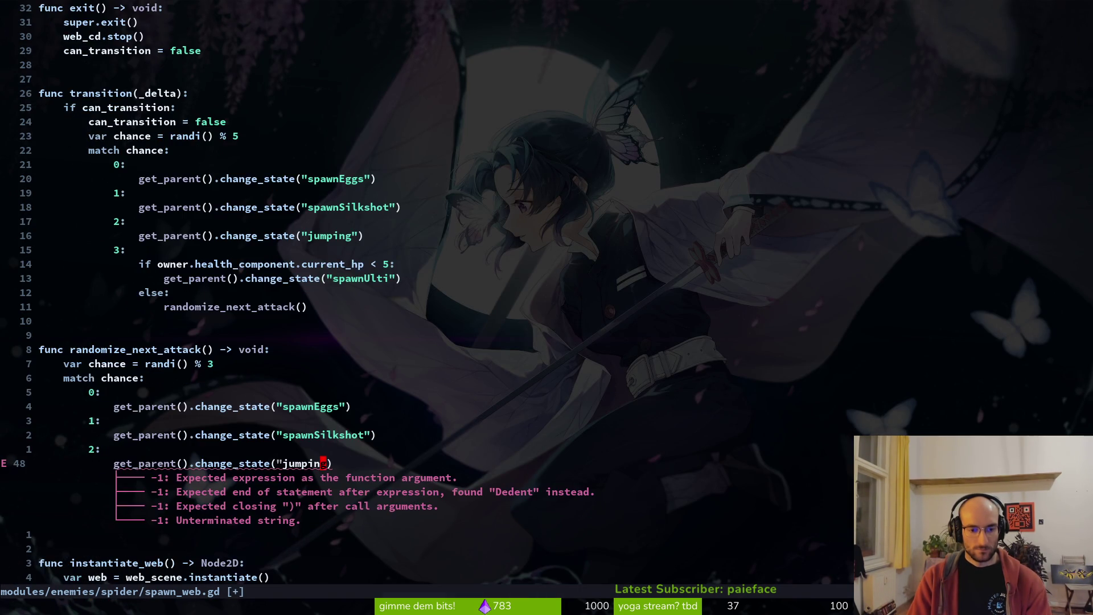
pyautogui.press('u')
pyautogui.press('space')
# - Grep 'spawnPoi', open spawn_spider.gd, and delete the spawnPoison attack case
pyautogui.write('psspawn')
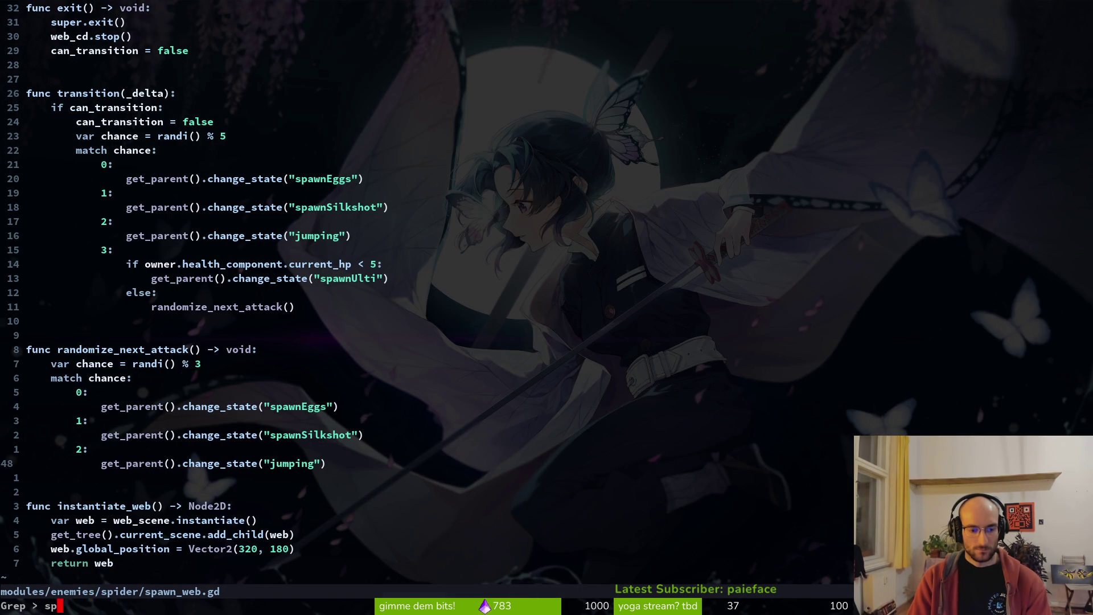
pyautogui.write('Poi')
pyautogui.press('Return')
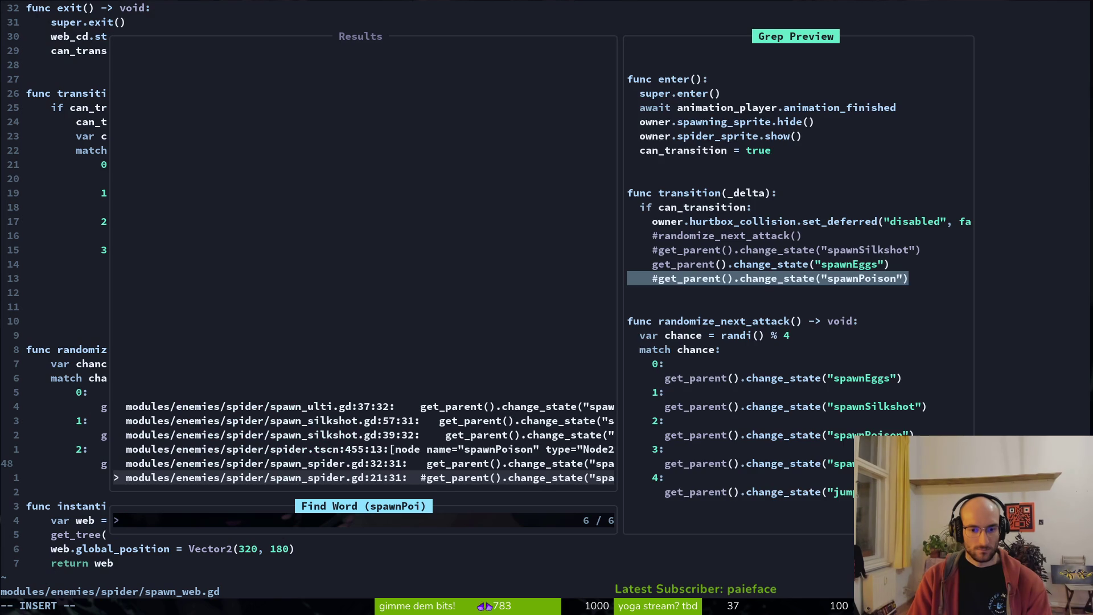
pyautogui.press('Return')
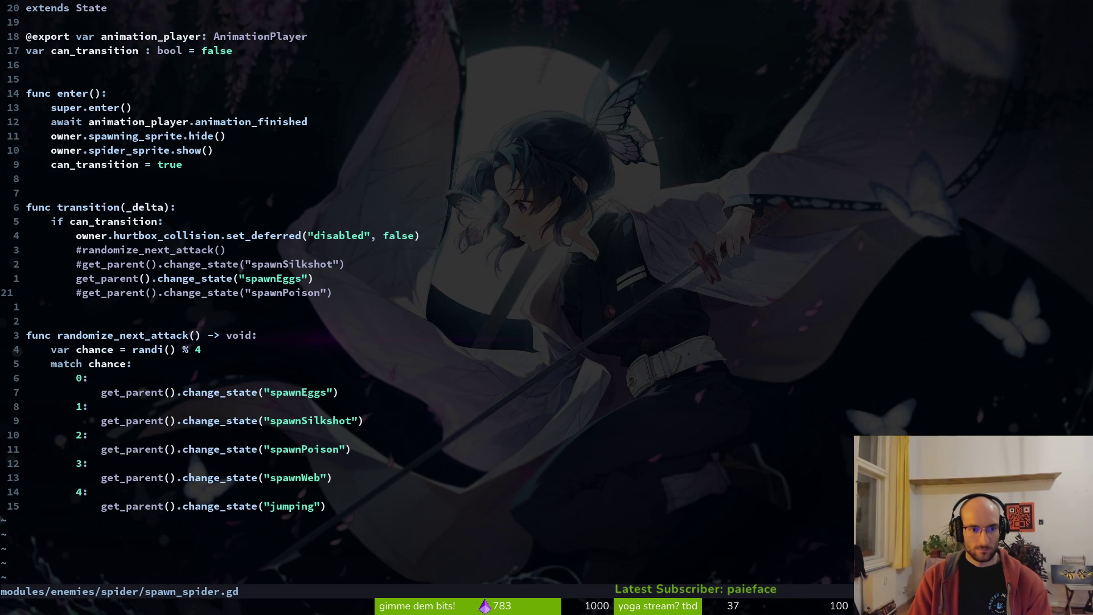
pyautogui.press('j')
pyautogui.press('j')
pyautogui.press('j')
pyautogui.press('l')
pyautogui.press('l')
pyautogui.press('l')
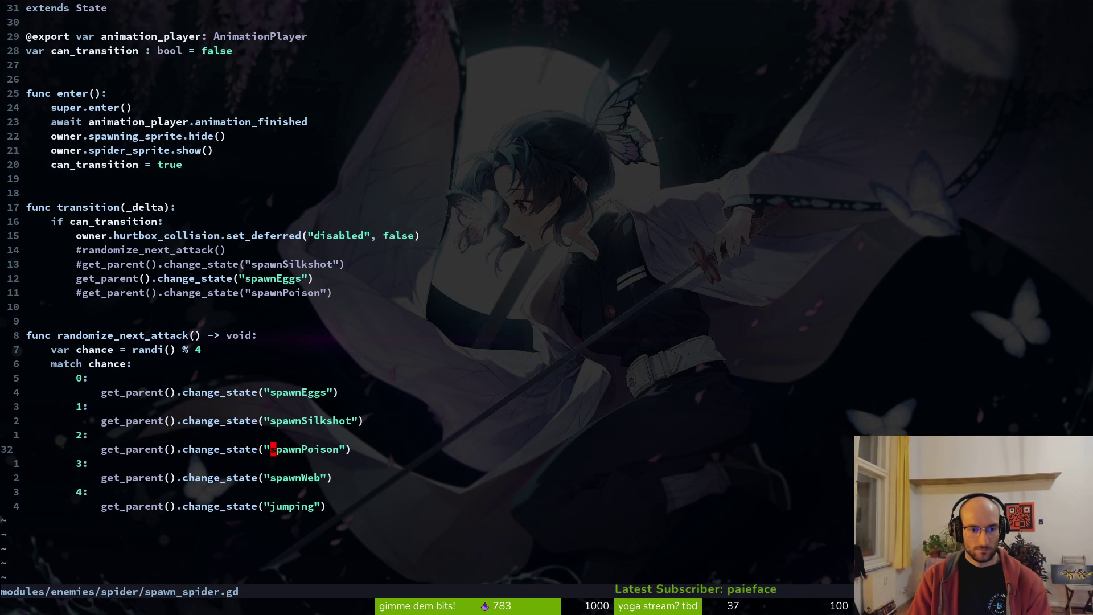
pyautogui.press('d')
pyautogui.press('d')
pyautogui.press('j')
# - Put spawnWeb under case 2 and jumping under case 3 by dropping case 4, then save
pyautogui.press('V')
pyautogui.press('K')
pyautogui.press('j')
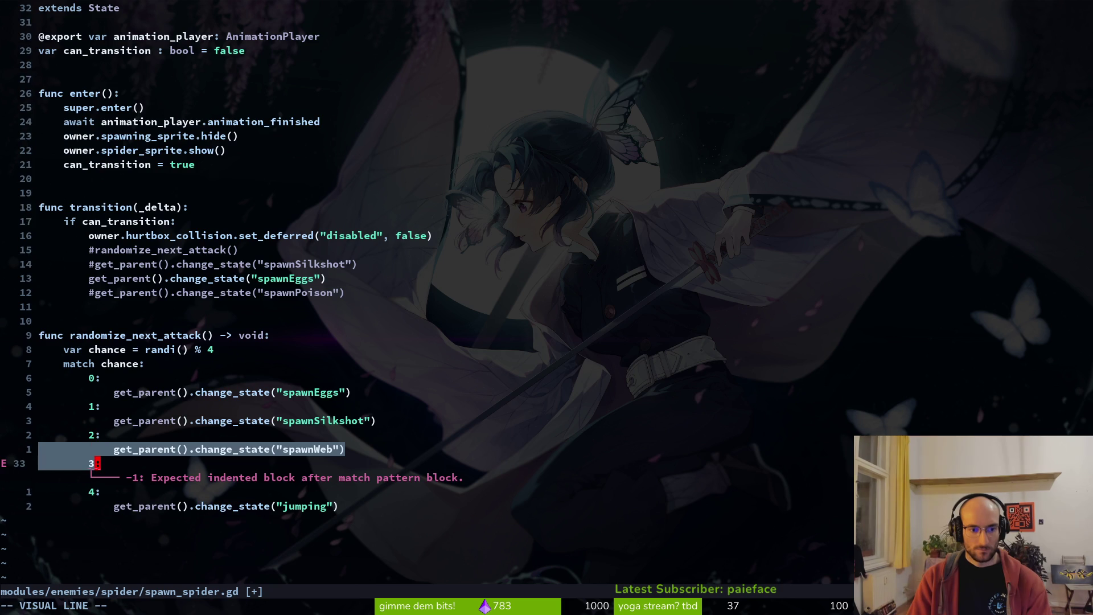
pyautogui.press('Escape')
pyautogui.press('j')
pyautogui.press('d')
pyautogui.press('d')
pyautogui.press('k')
pyautogui.press('k')
pyautogui.press('k')
pyautogui.press('k')
pyautogui.press('w')
pyautogui.press('w')
pyautogui.press('w')
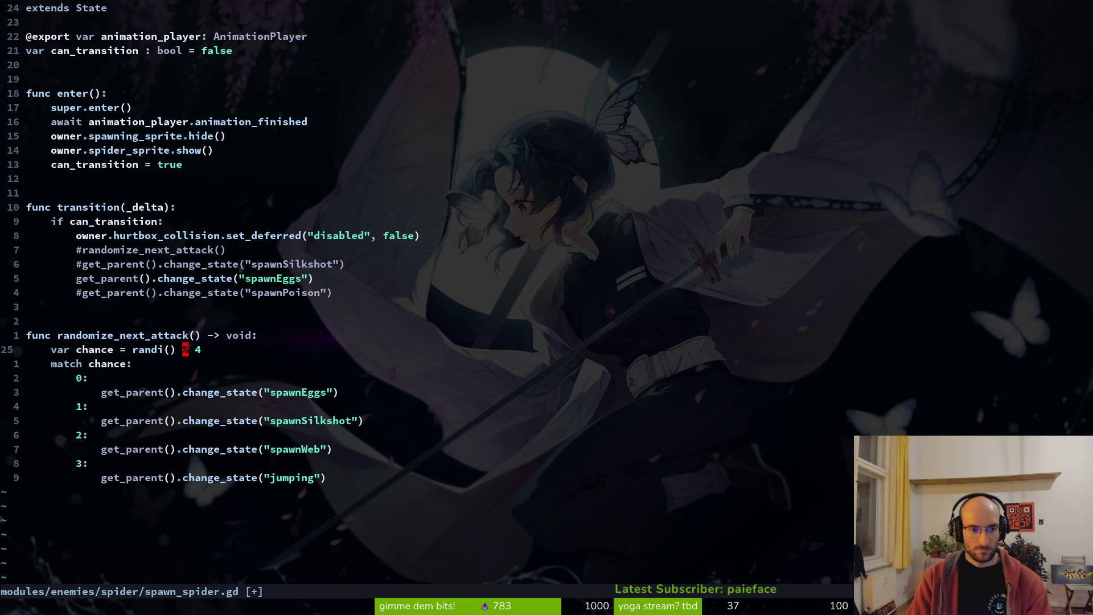
pyautogui.write('w:w')
pyautogui.press('Return')
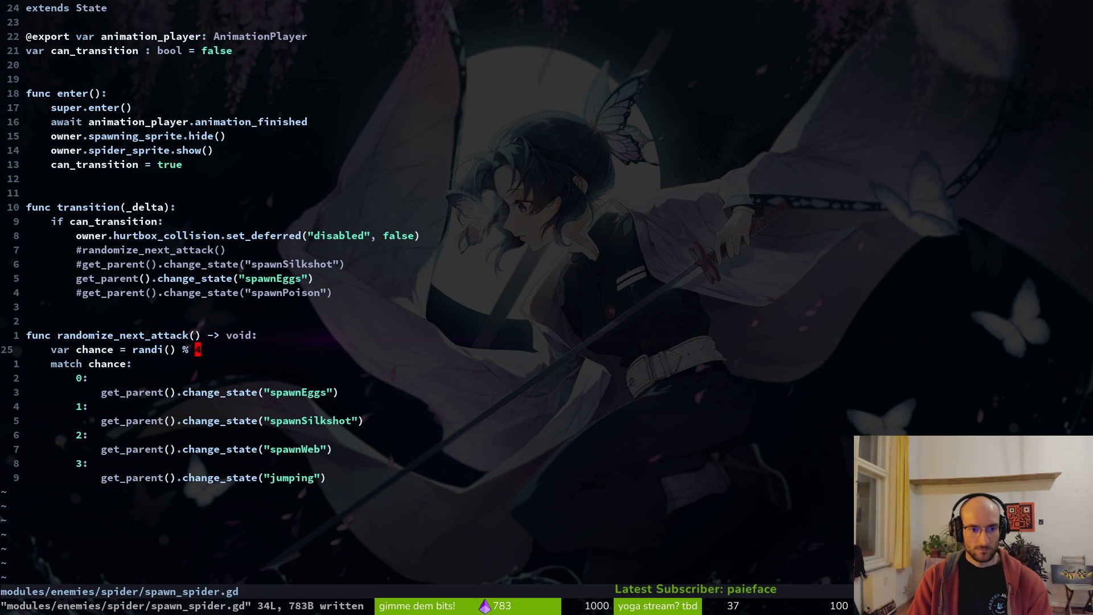
# - Recheck the match block, redo the removal of the leftover case 4 label, and save
pyautogui.press('j')
pyautogui.press('k')
pyautogui.press('k')
pyautogui.press('j')
pyautogui.press('u')
pyautogui.press('d')
pyautogui.press('d')
pyautogui.write(':w')
pyautogui.press('Return')
pyautogui.press('space')
# - Grep 'spawnPo' to confirm 5 matches remain, then search for 'spaw'
pyautogui.write('psspawnPo')
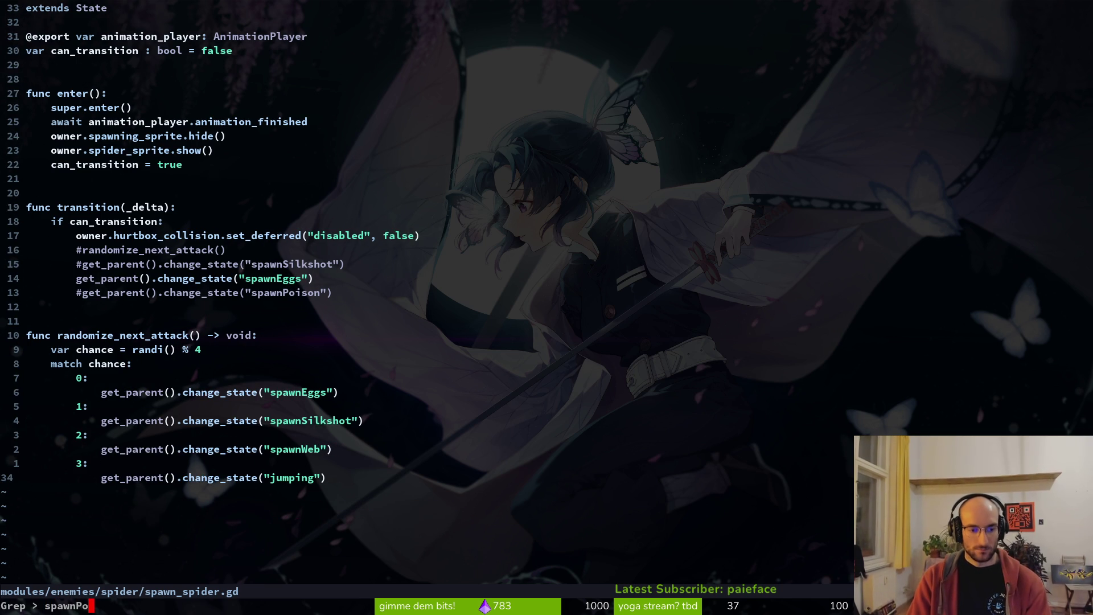
pyautogui.press('Return')
pyautogui.press('Return')
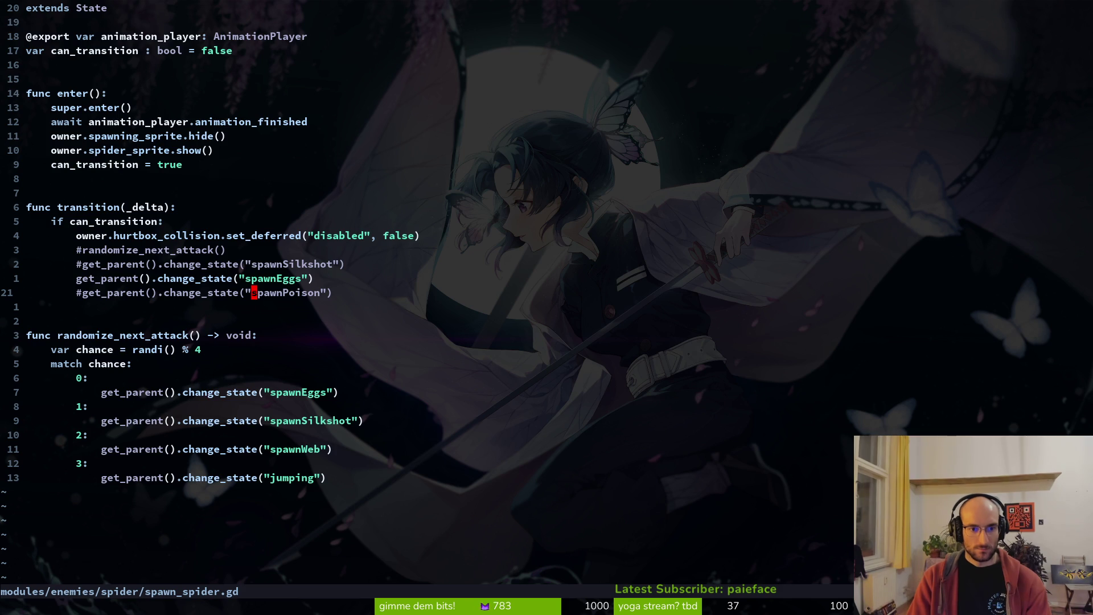
pyautogui.press('space')
pyautogui.write('psspawnPoi')
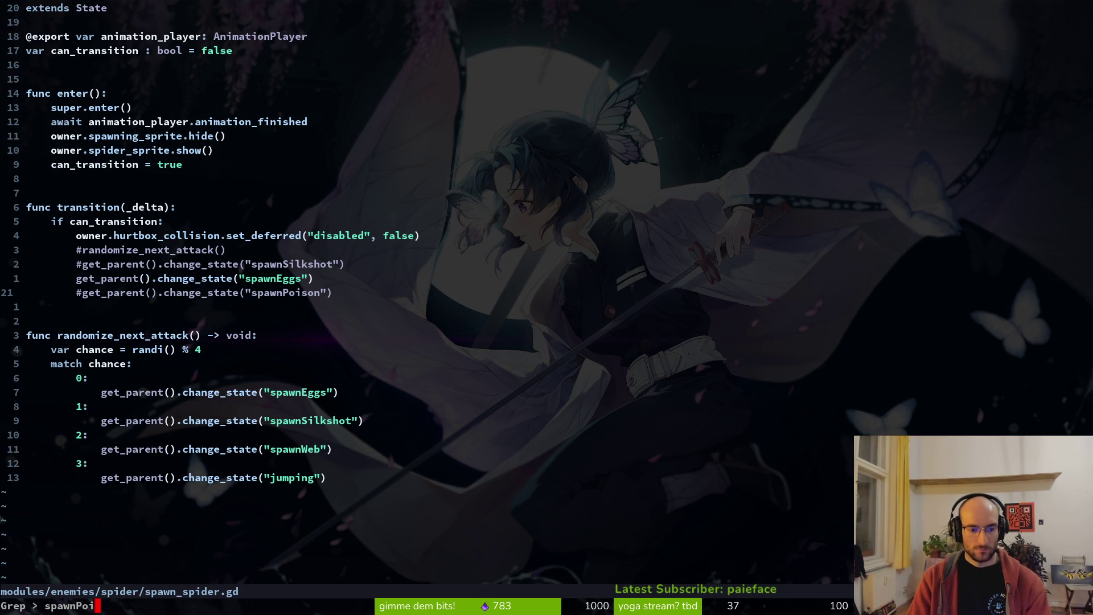
pyautogui.press('Return')
# - In spawn_silkshot.gd, change the attack chance from % 5 to % 4 and delete the spawnPoison case line
pyautogui.press('Up')
pyautogui.press('Up')
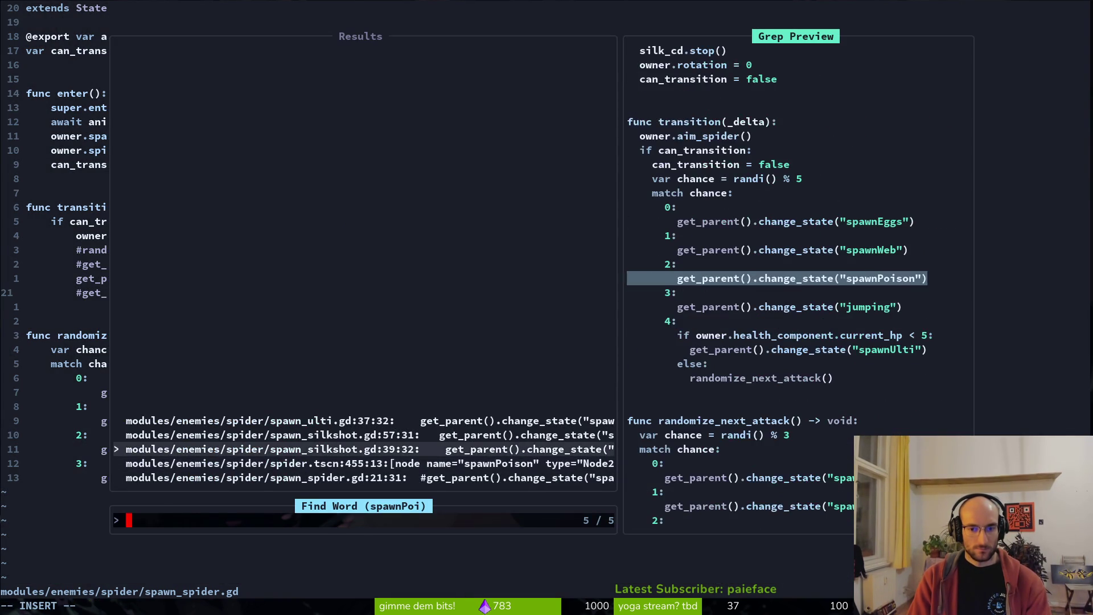
pyautogui.press('Return')
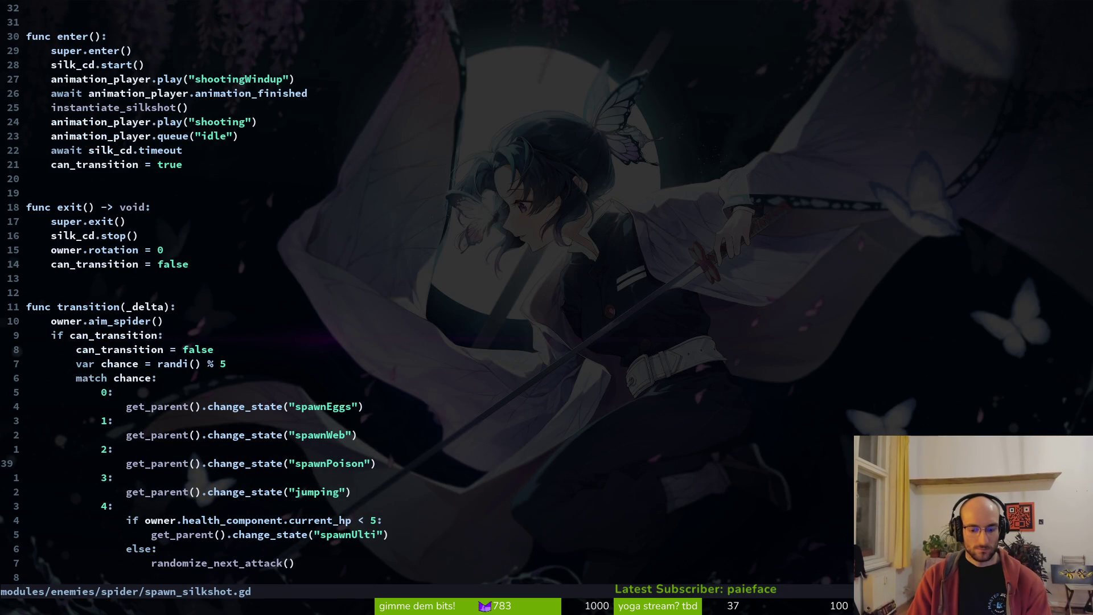
pyautogui.write('7ks4')
pyautogui.press('Escape')
pyautogui.press('j')
pyautogui.press('j')
pyautogui.press('j')
pyautogui.press('j')
pyautogui.press('d')
pyautogui.press('d')
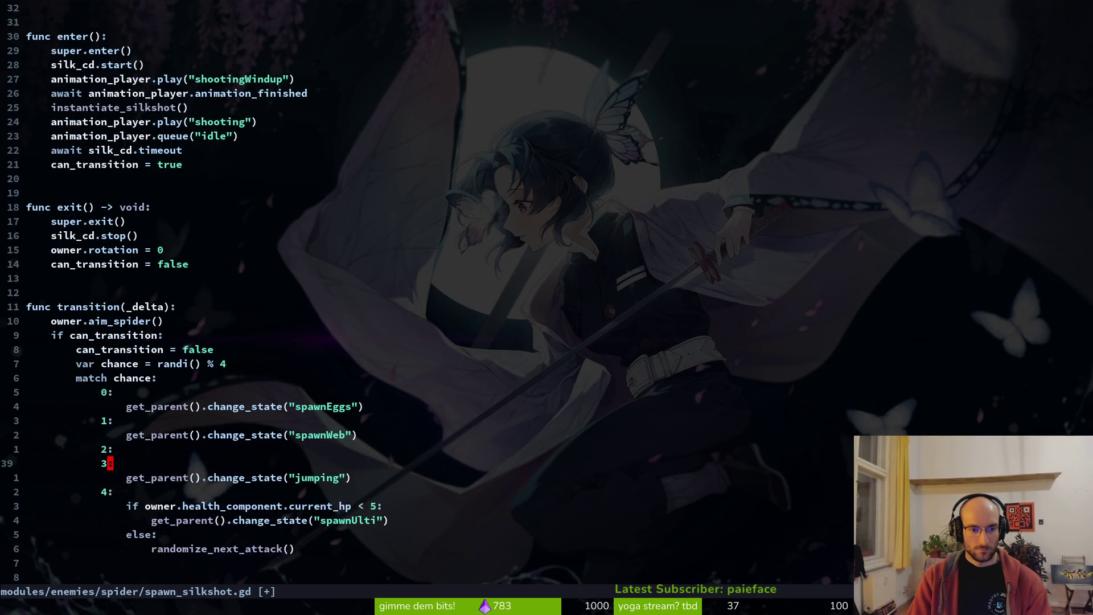
pyautogui.press('j')
pyautogui.press('V')
pyautogui.press('K')
pyautogui.press('Escape')
pyautogui.press('j')
pyautogui.press('j')
pyautogui.press('d')
pyautogui.press('d')
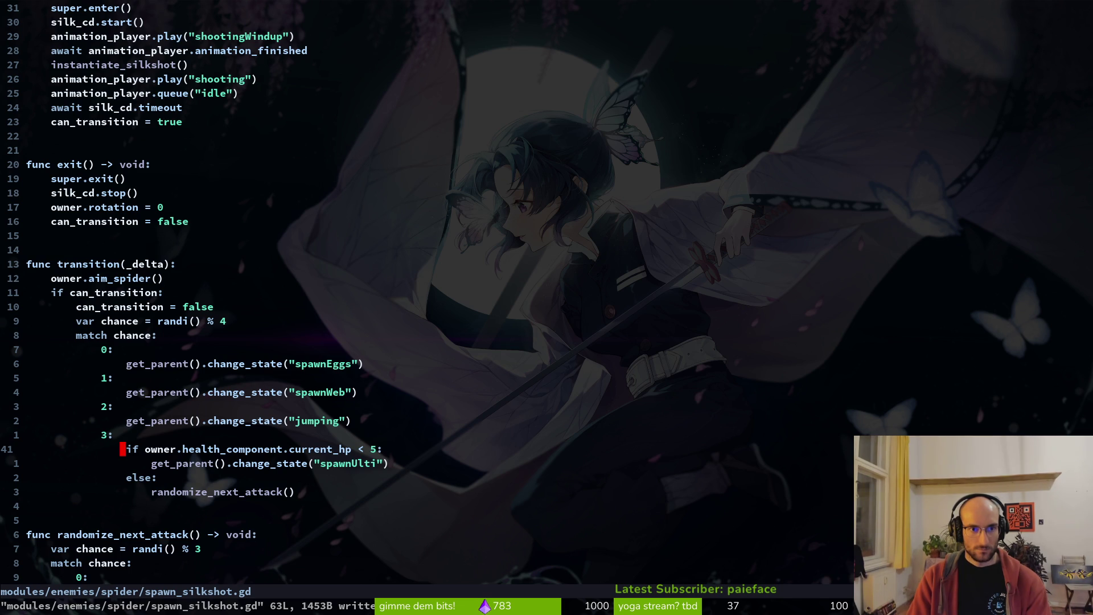
# - Find spawnPoison in spawn_ulti.gd, replace it with "jumping", and save
pyautogui.press('space')
pyautogui.write('sgspa')
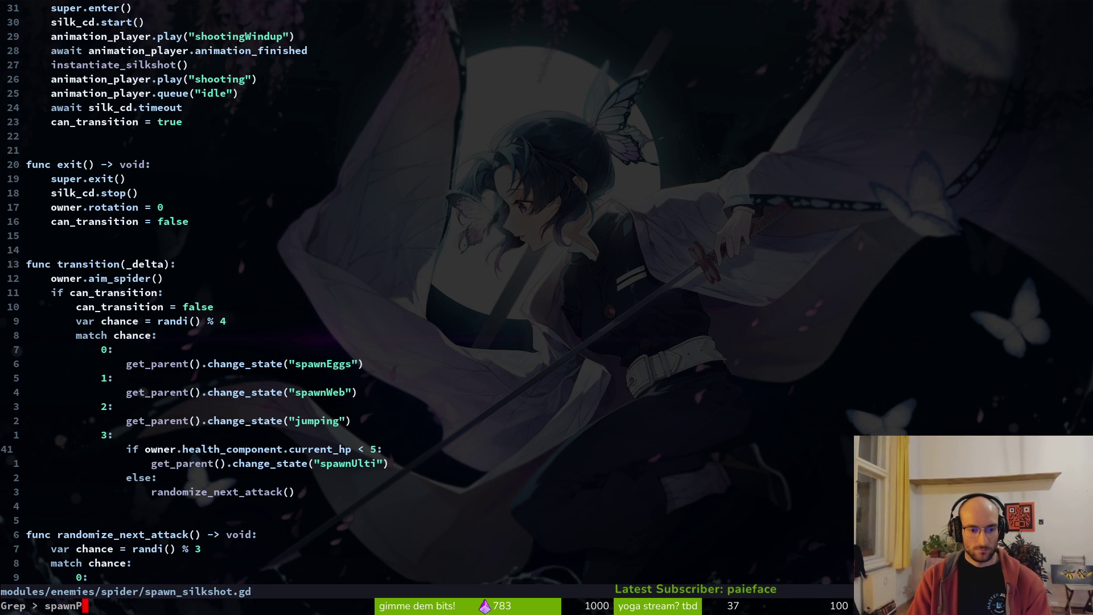
pyautogui.press('Return')
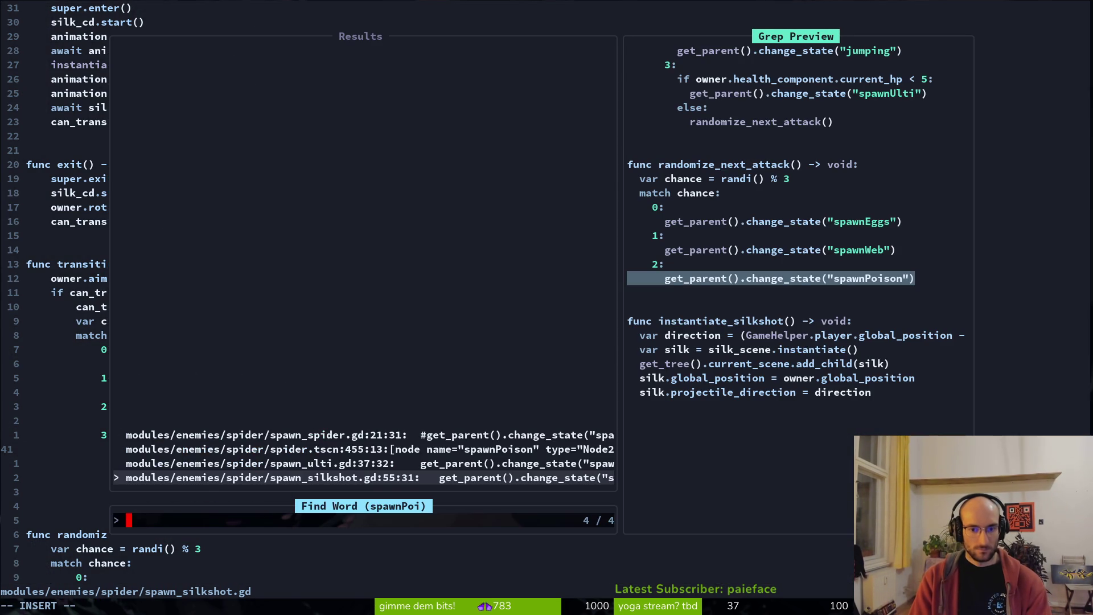
pyautogui.press('Up')
pyautogui.press('Return')
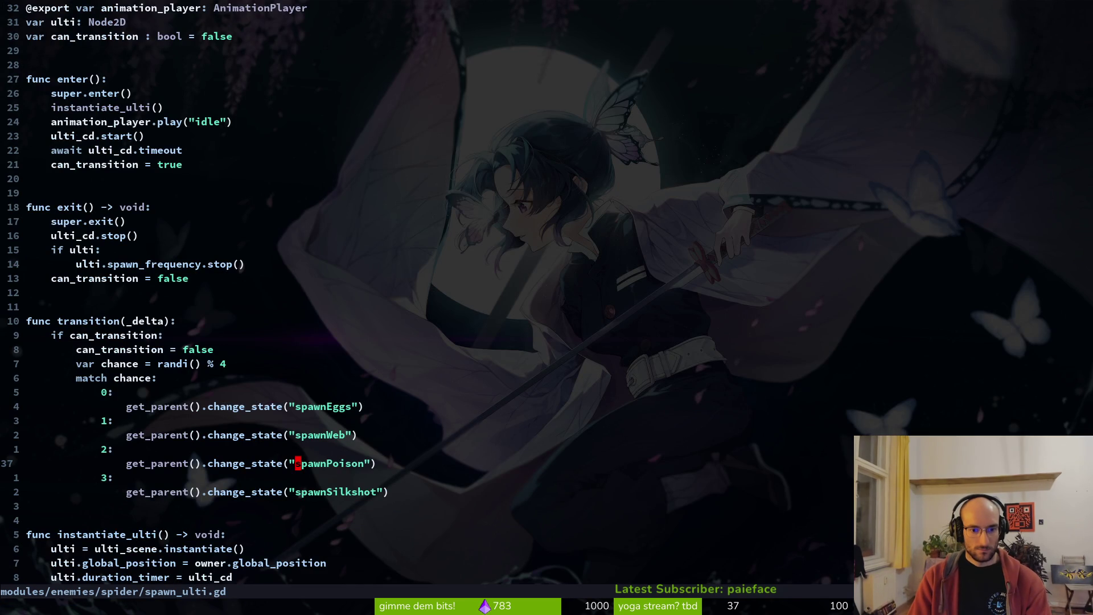
pyautogui.write('ci"jumping')
pyautogui.press('Escape')
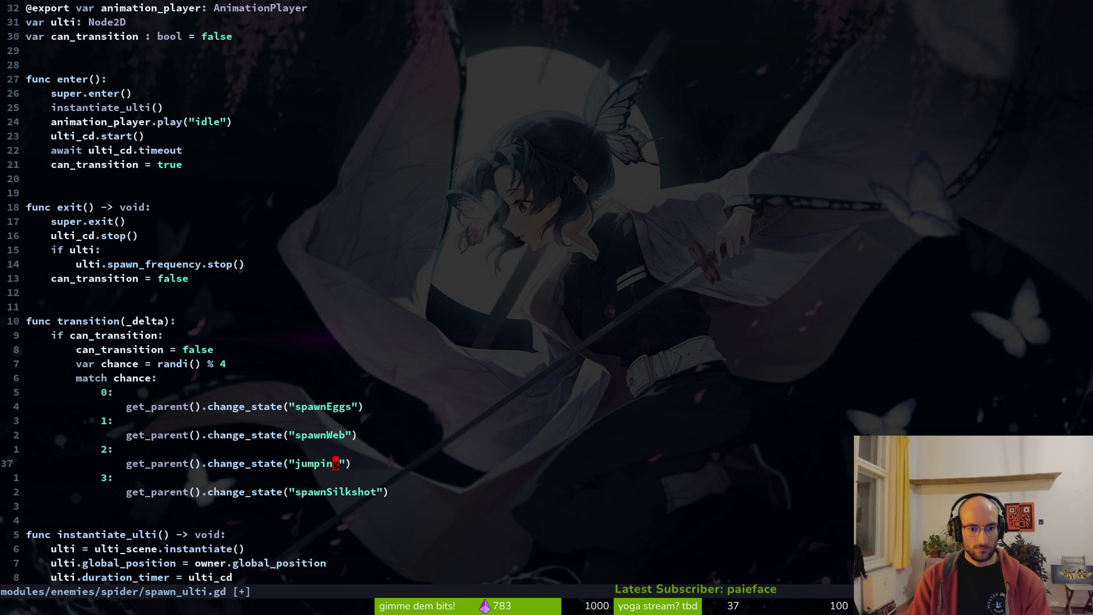
pyautogui.write(':w')
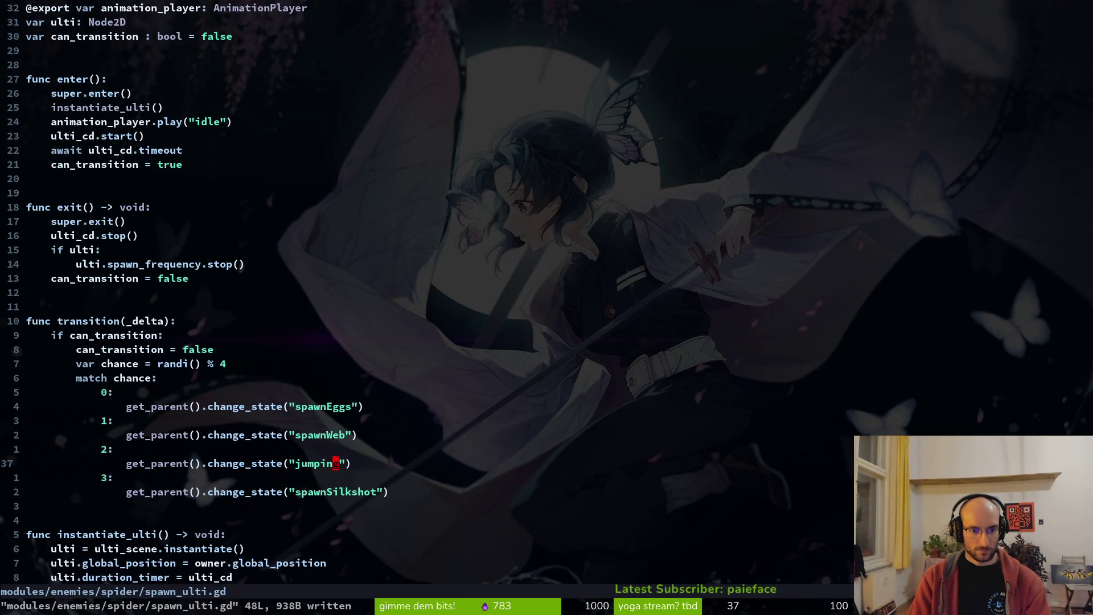
# - Search the project again and clear the remaining spawnPoison string in spawn_silkshot.gd
pyautogui.press('j')
pyautogui.press('j')
pyautogui.press('j')
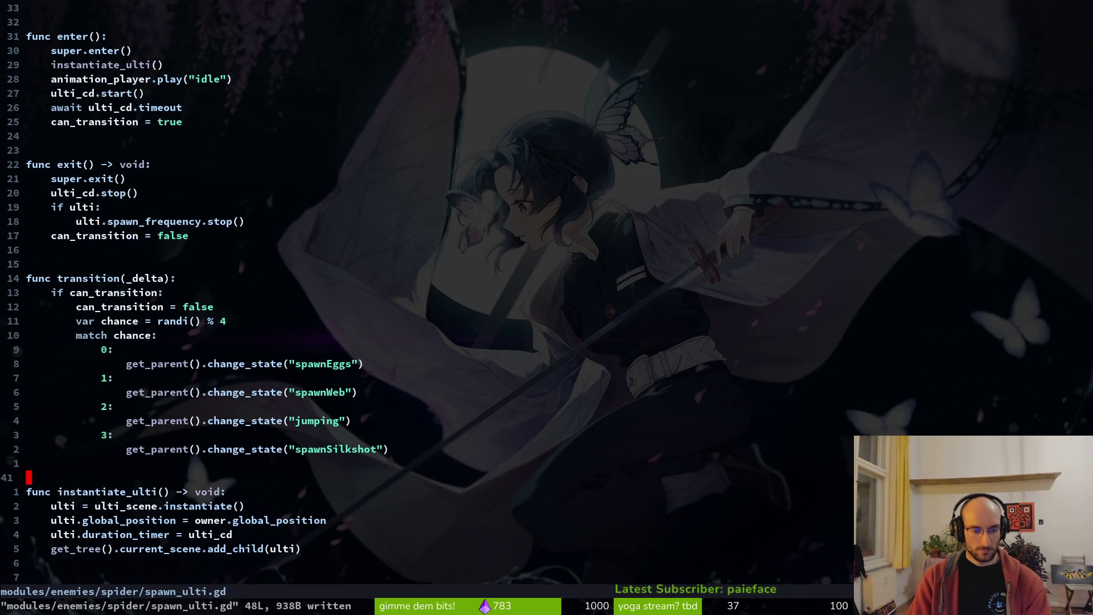
pyautogui.press('space')
pyautogui.write('psspawnPoi')
pyautogui.press('Return')
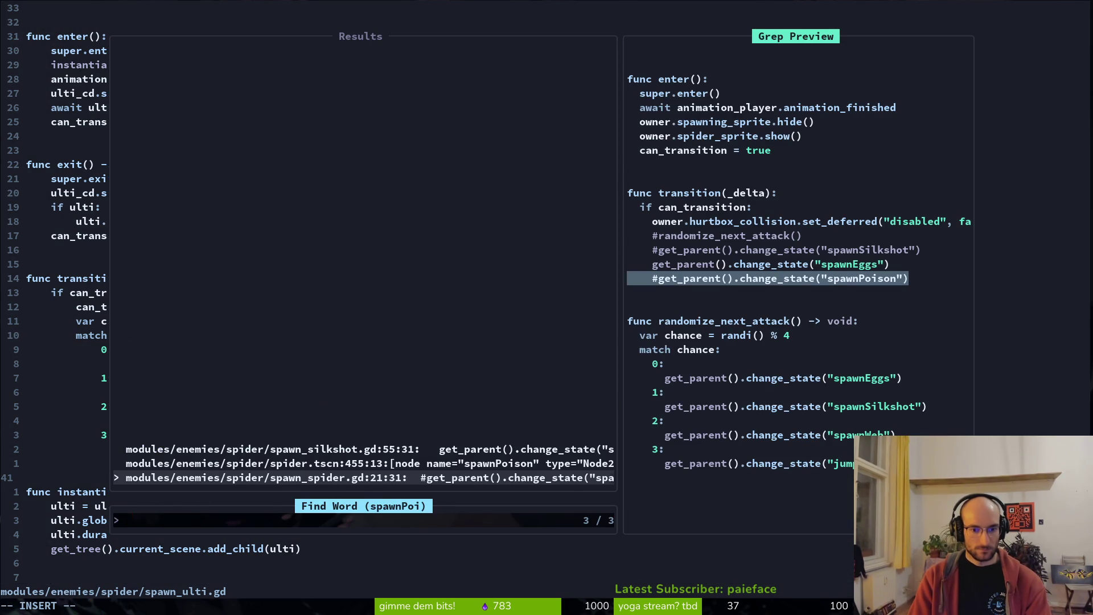
pyautogui.press('Up')
pyautogui.press('Up')
pyautogui.press('Return')
pyautogui.press('c')
pyautogui.press('i')
pyautogui.press('"')
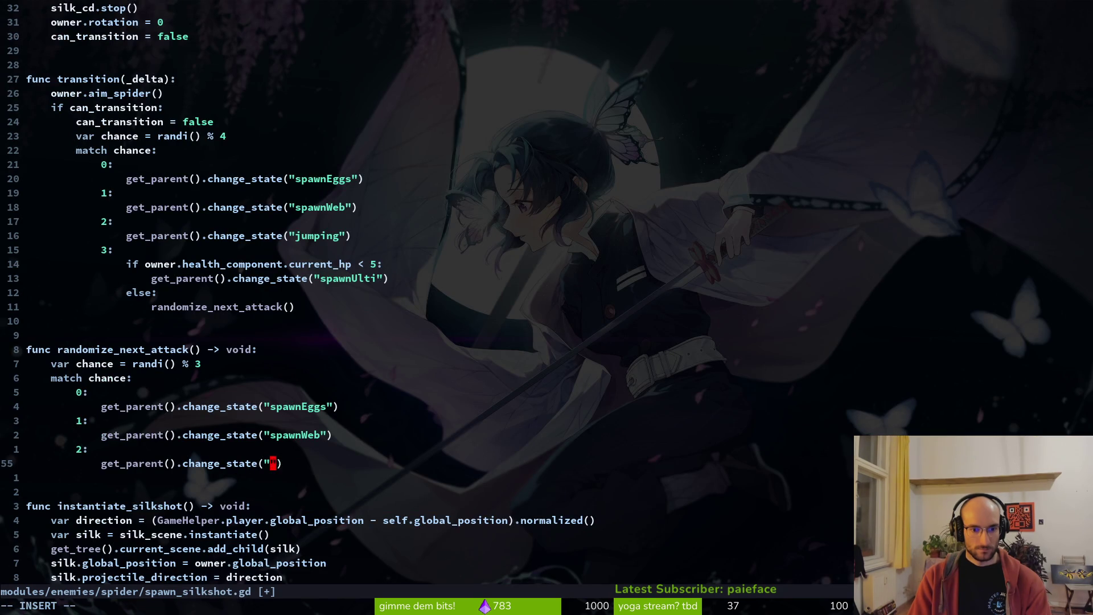
# - Fill in "jumping" in spawn_silkshot.gd, save and quit Vim with :wq
pyautogui.write('jumping')
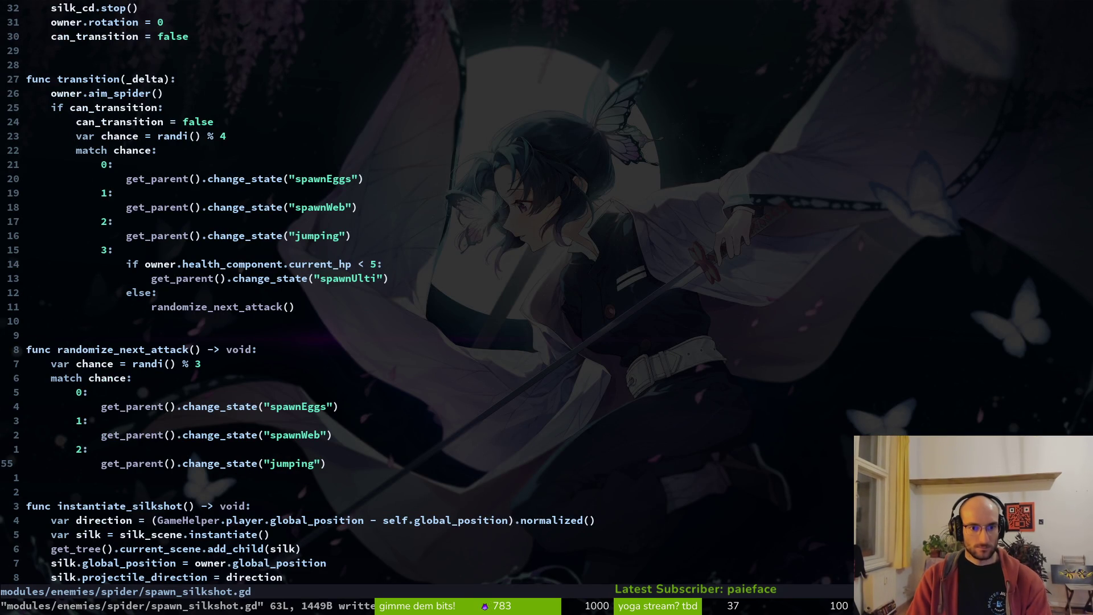
pyautogui.write(':wq')
pyautogui.press('Return')
# - Launch tig status in the terminal after correcting typos
pyautogui.write('ti')
pyautogui.press('Return')
pyautogui.write('gsj')
pyautogui.press('BackSpace')
pyautogui.press('BackSpace')
pyautogui.press('BackSpace')
pyautogui.write('ti')
pyautogui.press('Return')
pyautogui.write('gsj')
pyautogui.press('BackSpace')
pyautogui.press('BackSpace')
pyautogui.press('BackSpace')
pyautogui.write('tig status')
# - Stage the spider scripts, spider.tscn and boss_level.tscn, leaving debug.helper.gd and default_bus_layout.tres unstaged
pyautogui.press('Return')
pyautogui.press('j')
pyautogui.press('j')
pyautogui.press('j')
pyautogui.press('j')
pyautogui.press('j')
pyautogui.press('j')
pyautogui.press('Return')
pyautogui.press('u')
pyautogui.press('u')
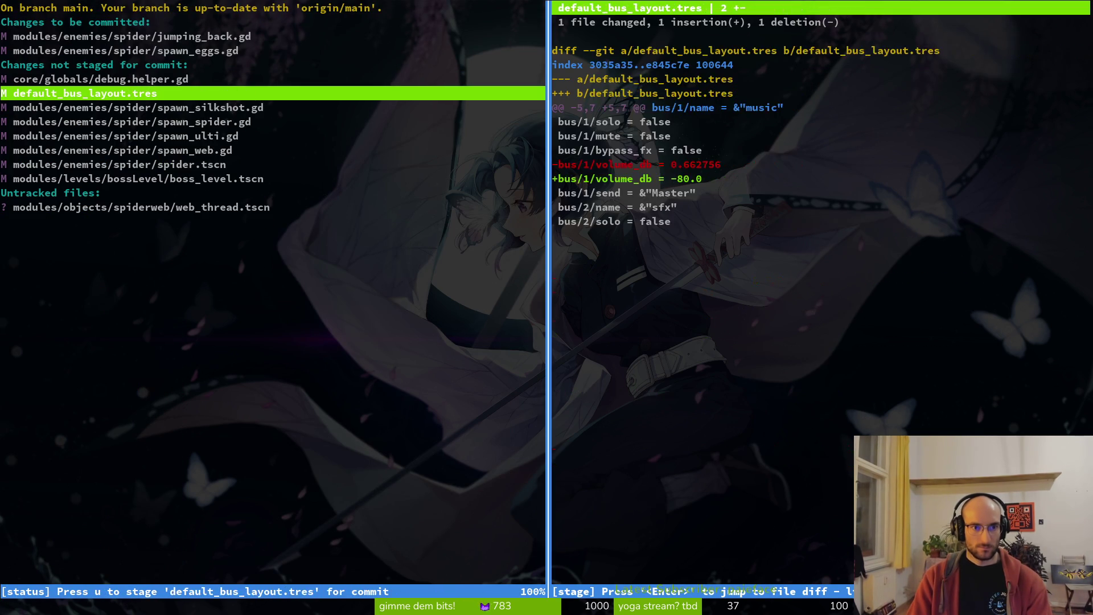
pyautogui.press('j')
pyautogui.press('u')
pyautogui.press('q')
pyautogui.press('u')
pyautogui.press('u')
pyautogui.press('u')
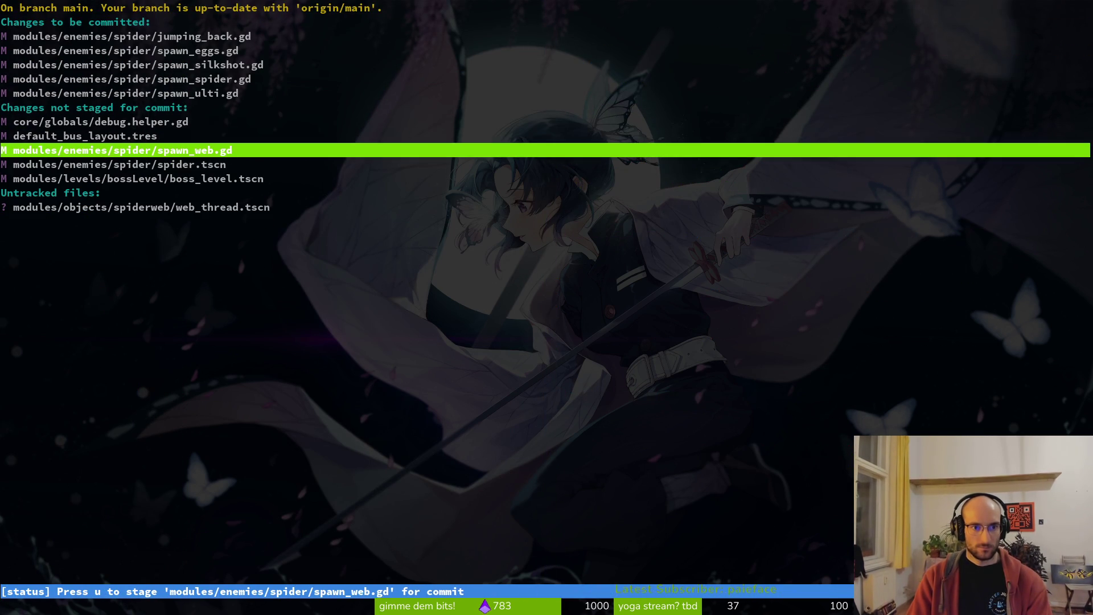
pyautogui.press('Return')
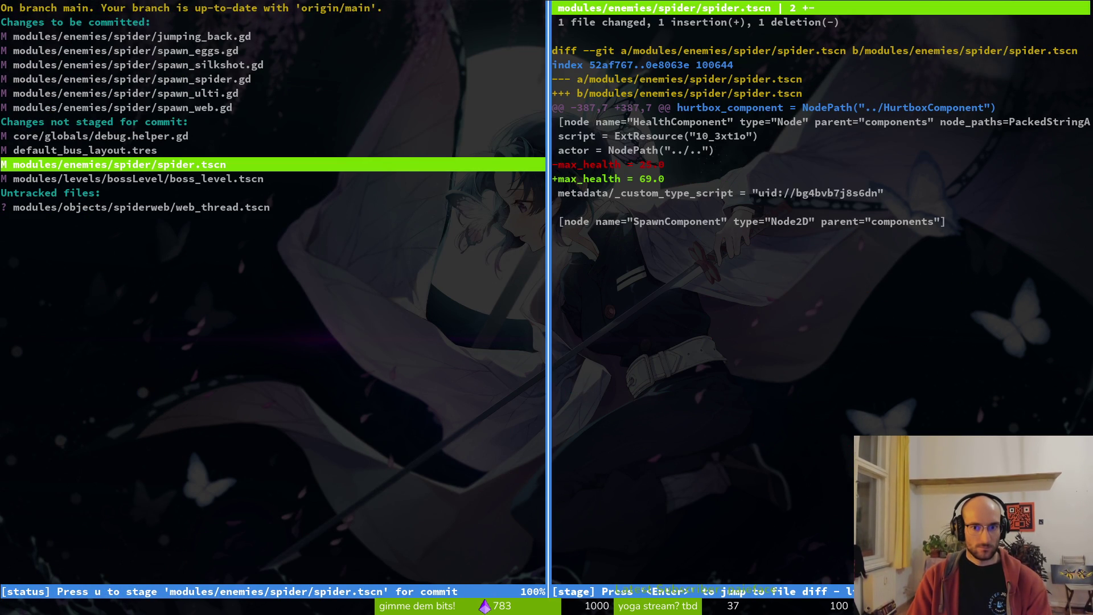
pyautogui.press('u')
pyautogui.press('Return')
pyautogui.press('u')
pyautogui.write('qk')
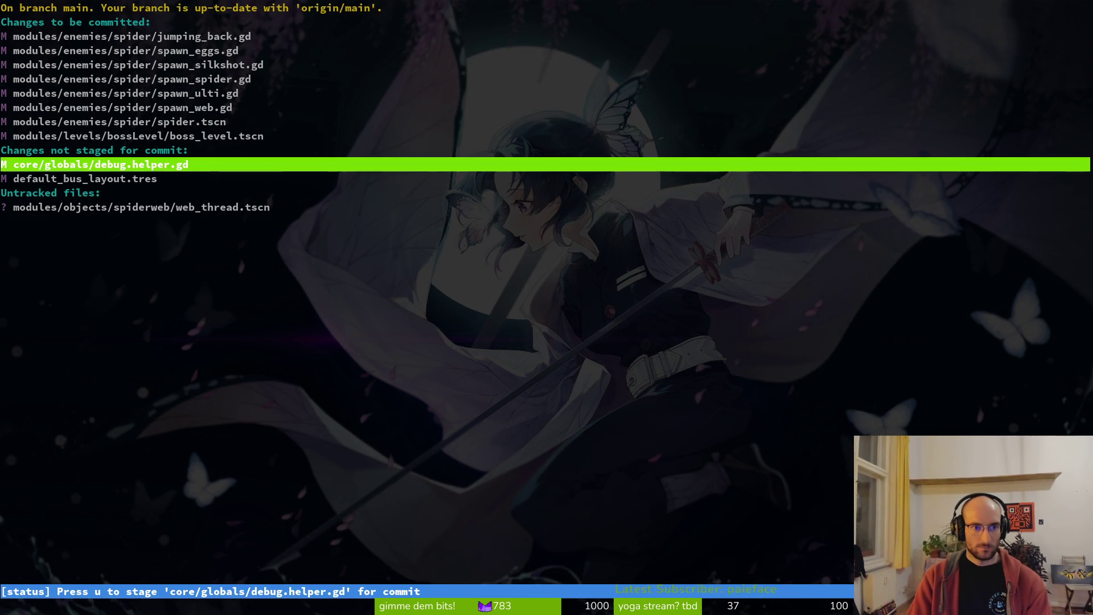
pyautogui.write('kqgit commit -m" ')
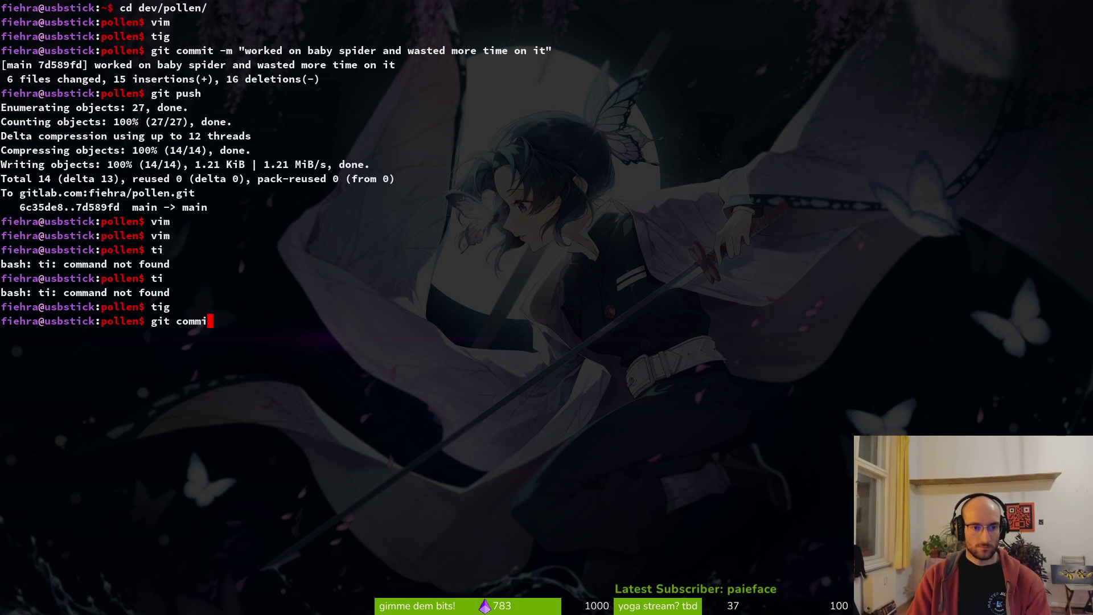
pyautogui.write('bal')
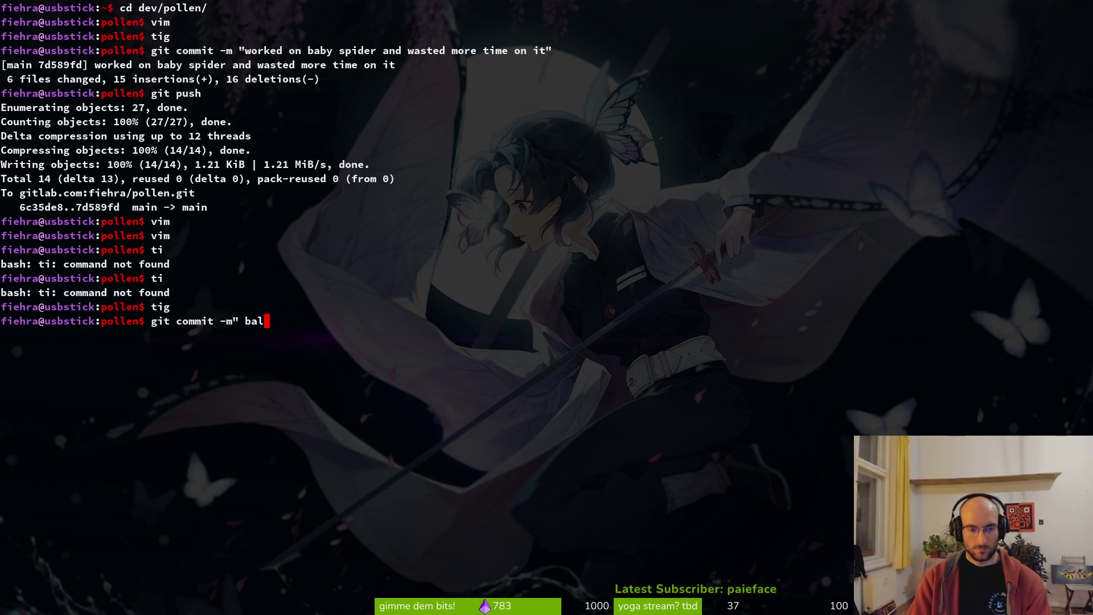
pyautogui.write('anced  removed s')
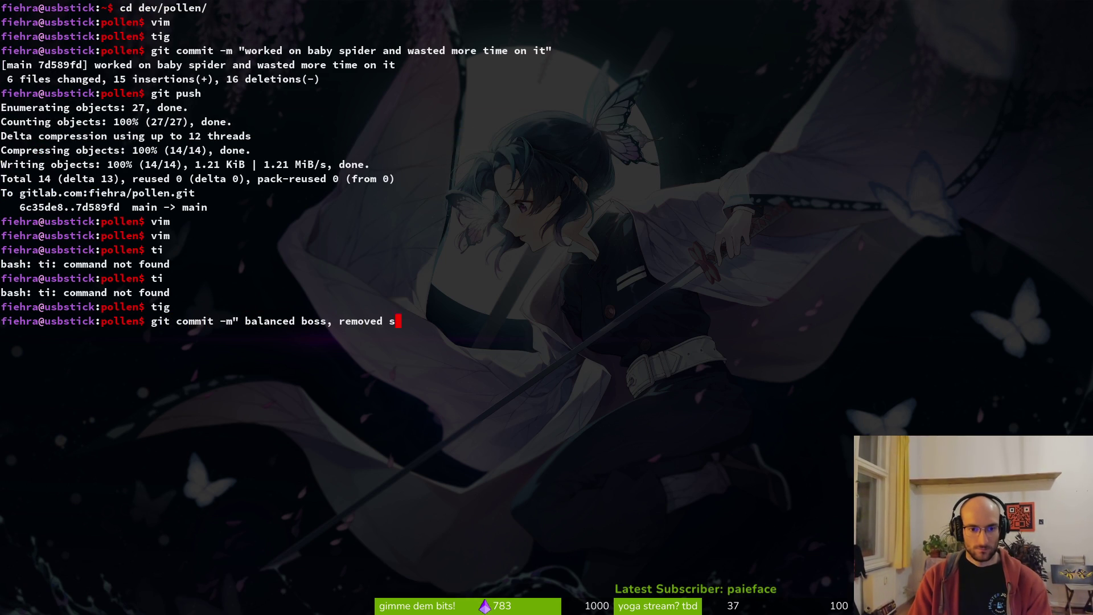
pyautogui.write('ison attack and')
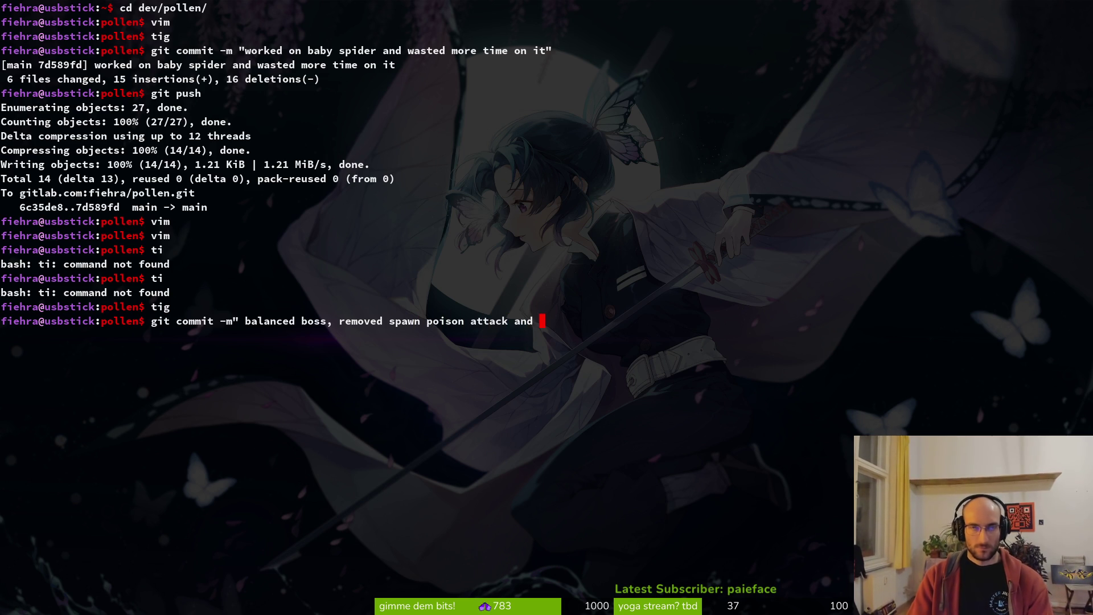
# - Check the staged files in tig from a temporary second terminal, then close it
pyautogui.press('super+Return')
pyautogui.write('ig')
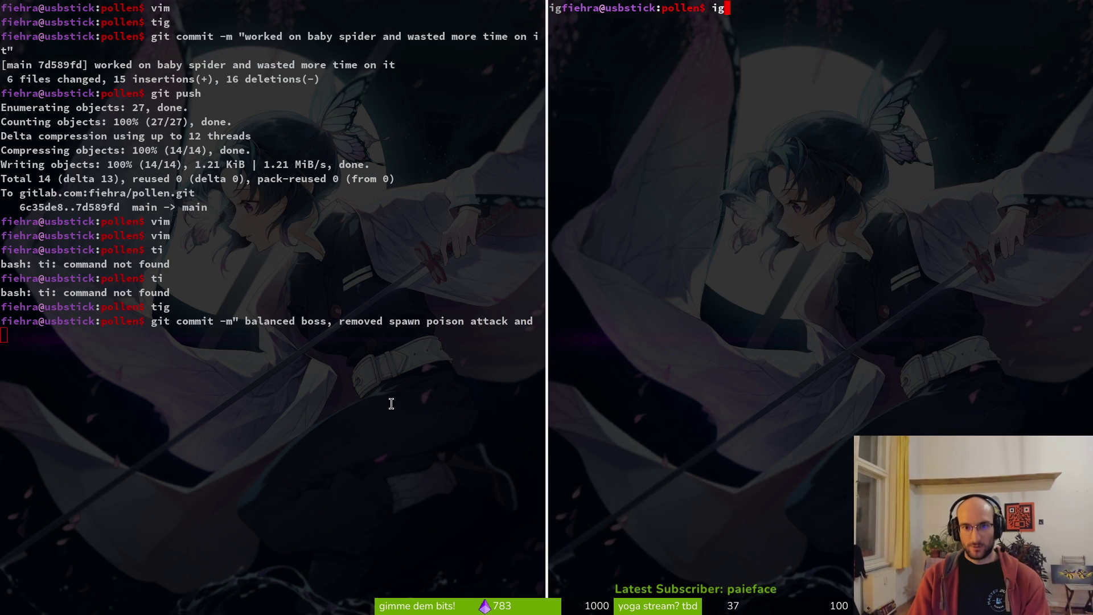
pyautogui.write('tig')
pyautogui.press('Return')
pyautogui.press('Down')
pyautogui.press('Down')
pyautogui.press('Down')
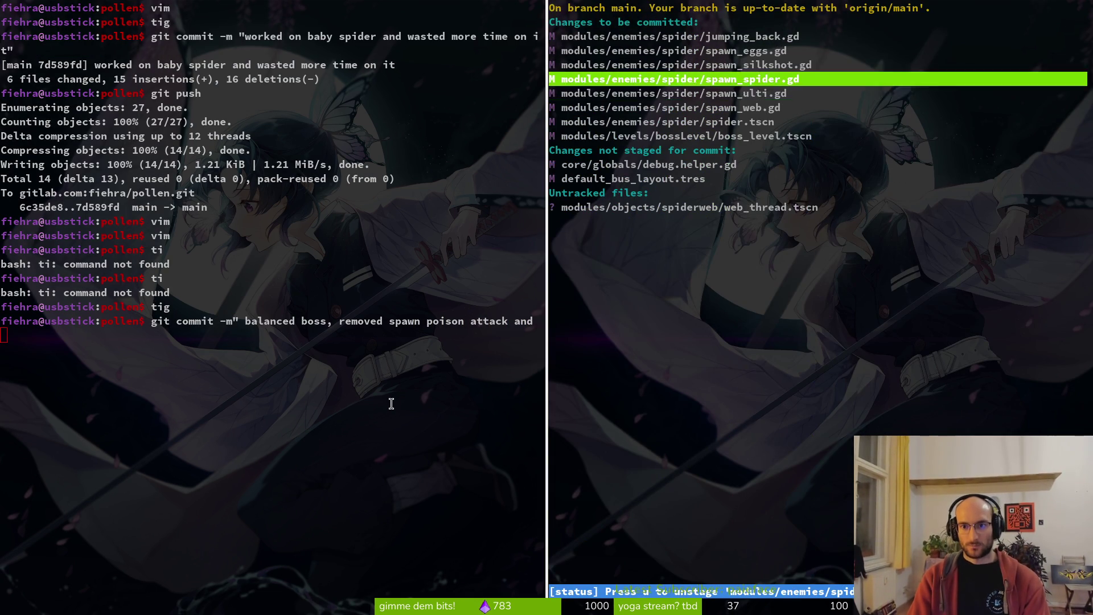
pyautogui.press('q')
pyautogui.hotkey('ctrl', 'd')
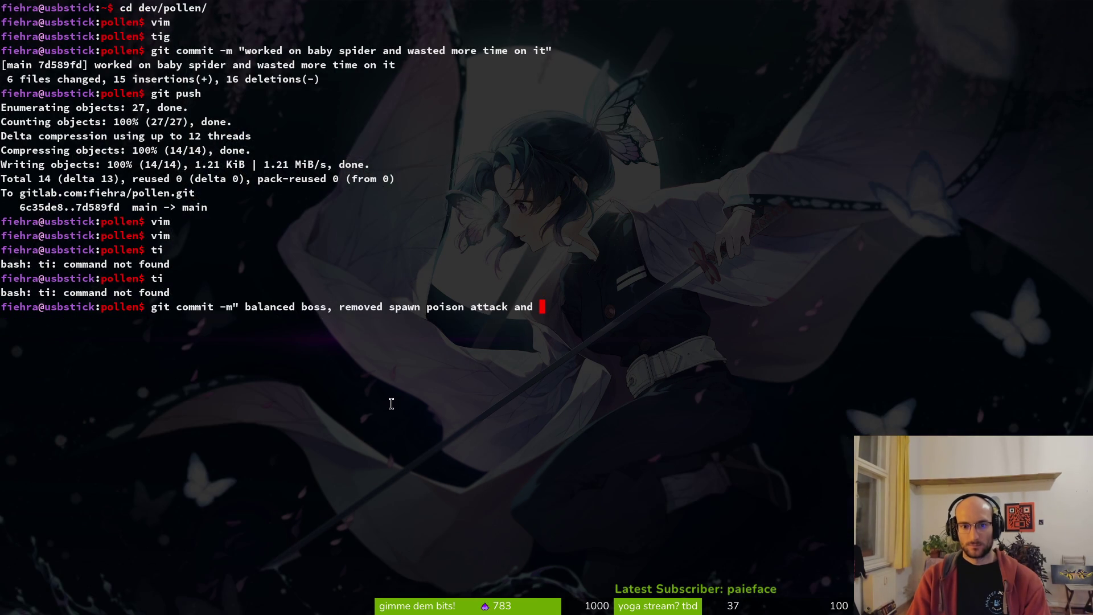
# - Commit as "balanced boss, removed spawn poison attack and added spikes to boss arena" and push
pyautogui.write('added spell')
pyautogui.press('BackSpace')
pyautogui.press('BackSpace')
pyautogui.press('BackSpace')
pyautogui.write('ikes to boss arena')
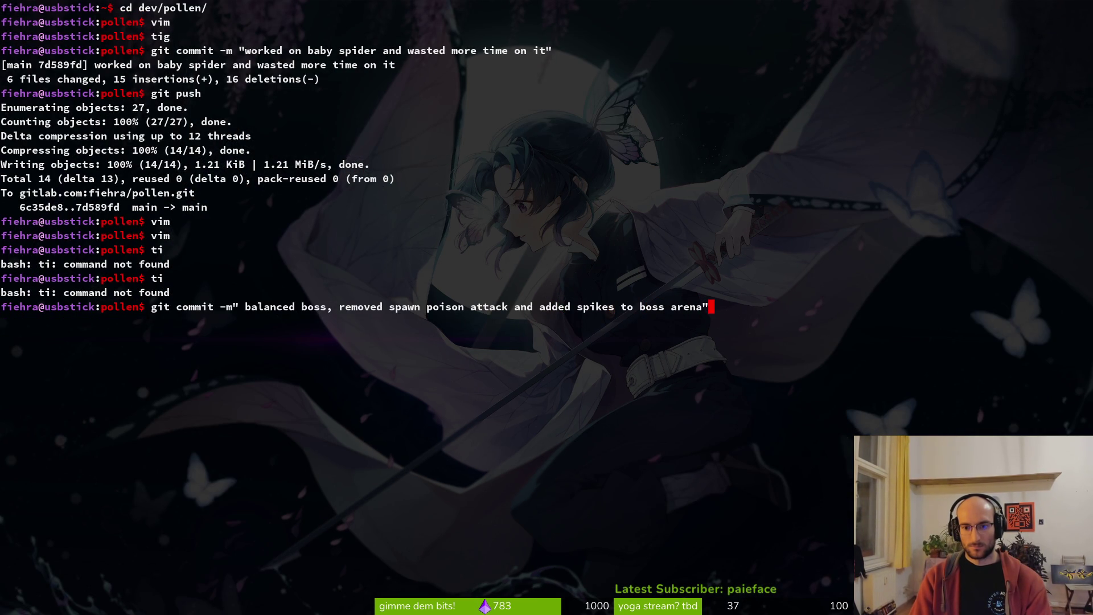
pyautogui.press('Return')
pyautogui.write('gitp u')
pyautogui.write('push')
pyautogui.press('Return')
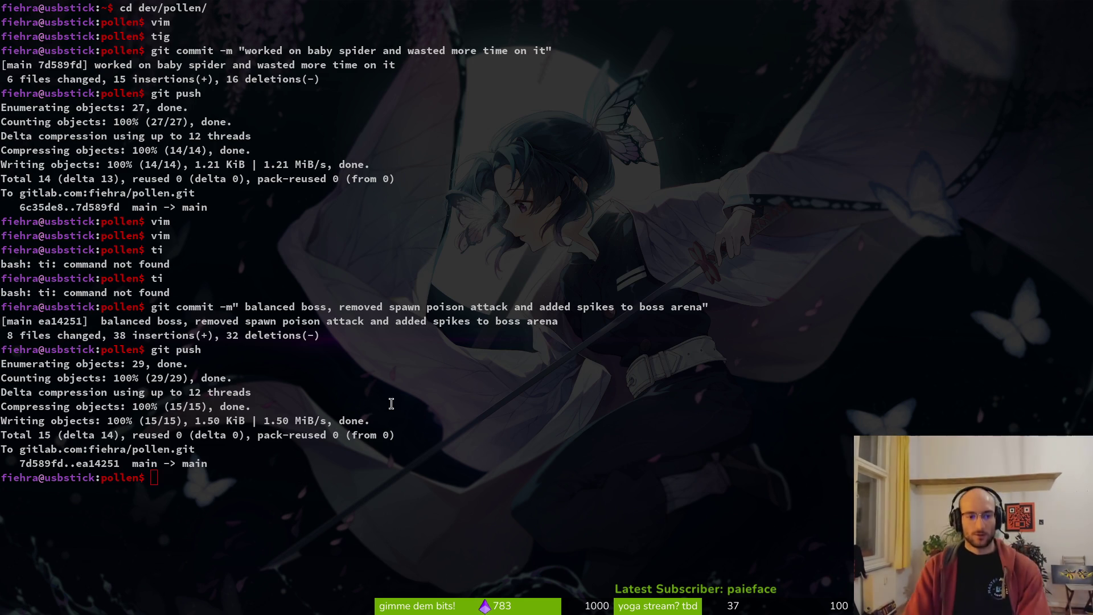
pyautogui.hotkey('alt', 'Tab')
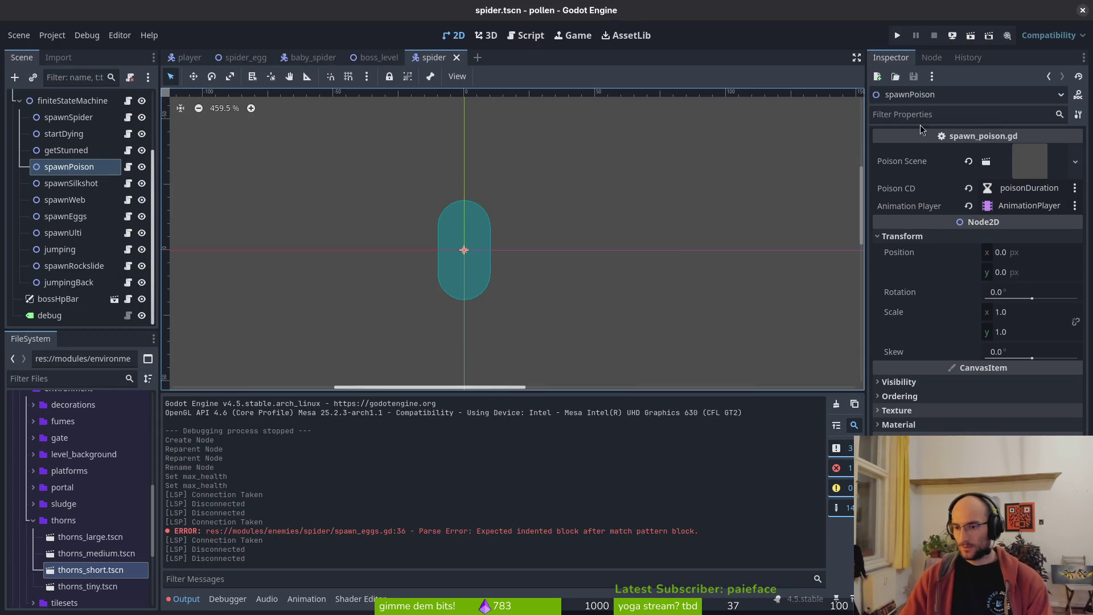
pyautogui.hotkey('alt', 'Tab')
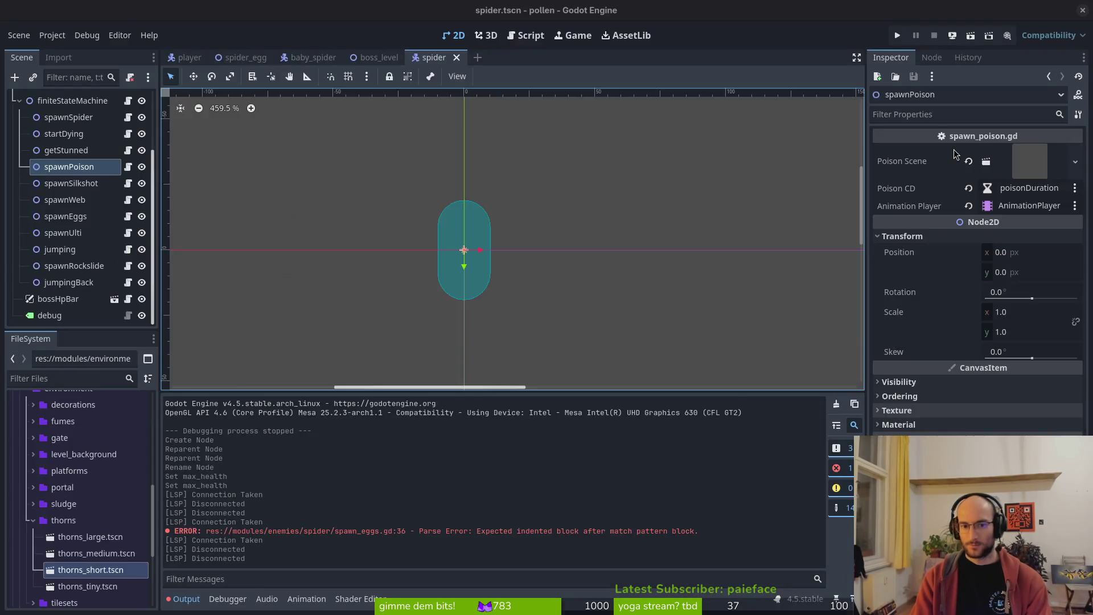
pyautogui.hotkey('alt', 'Tab')
pyautogui.write('m')
pyautogui.press('Return')
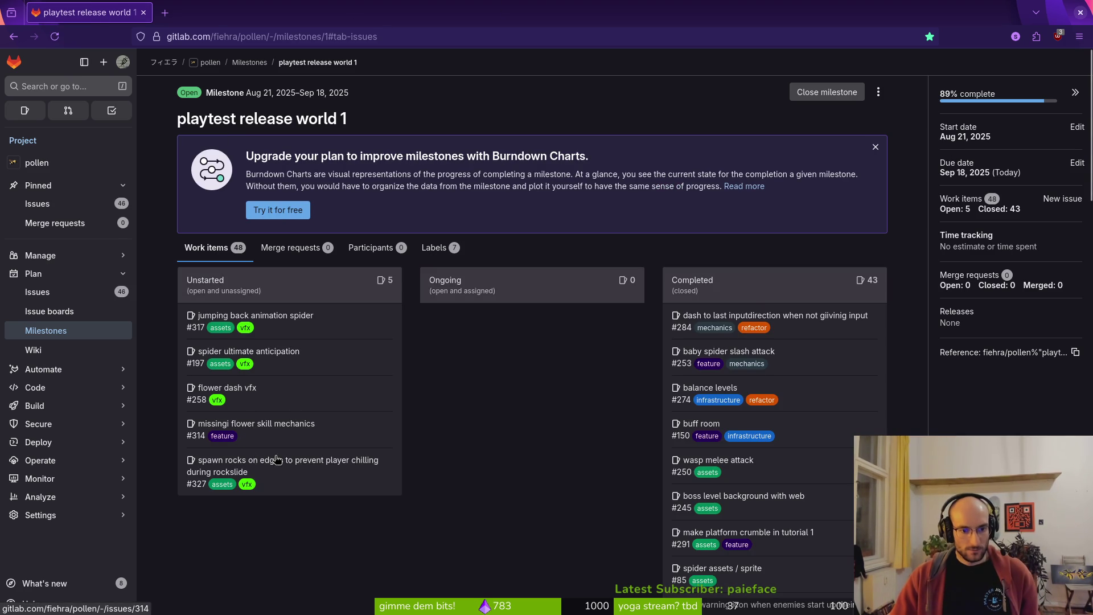
pyautogui.hotkey('alt', 'Tab')
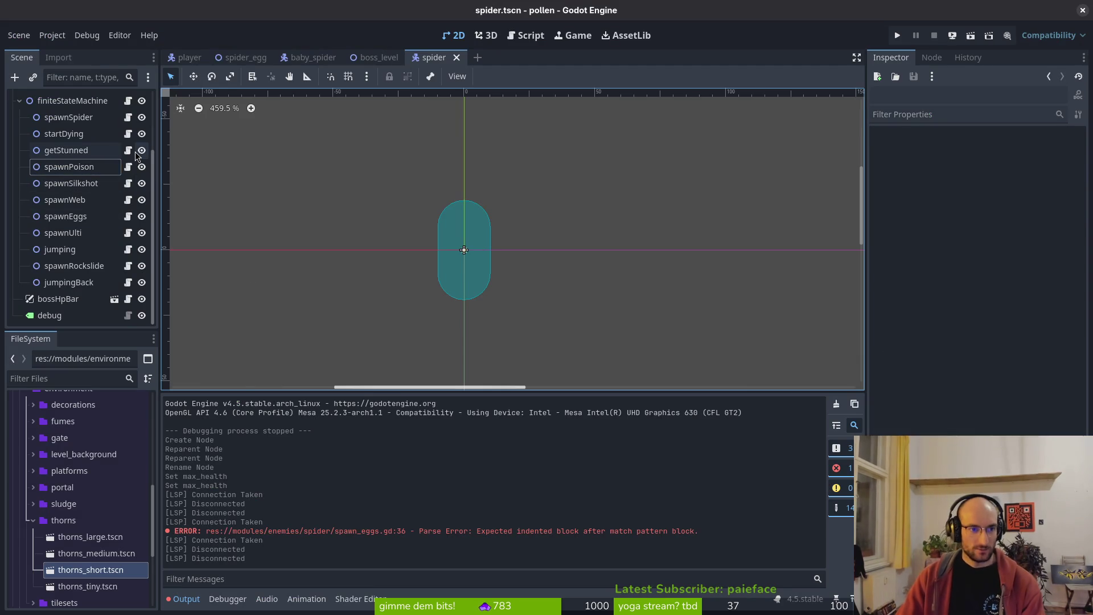
# - Look up spawn rock and spawnSpider files in Quick Open, then collapse finiteStateMachine in the Scene dock
pyautogui.hotkey('shift', 'alt', 'o')
pyautogui.write('spawrock')
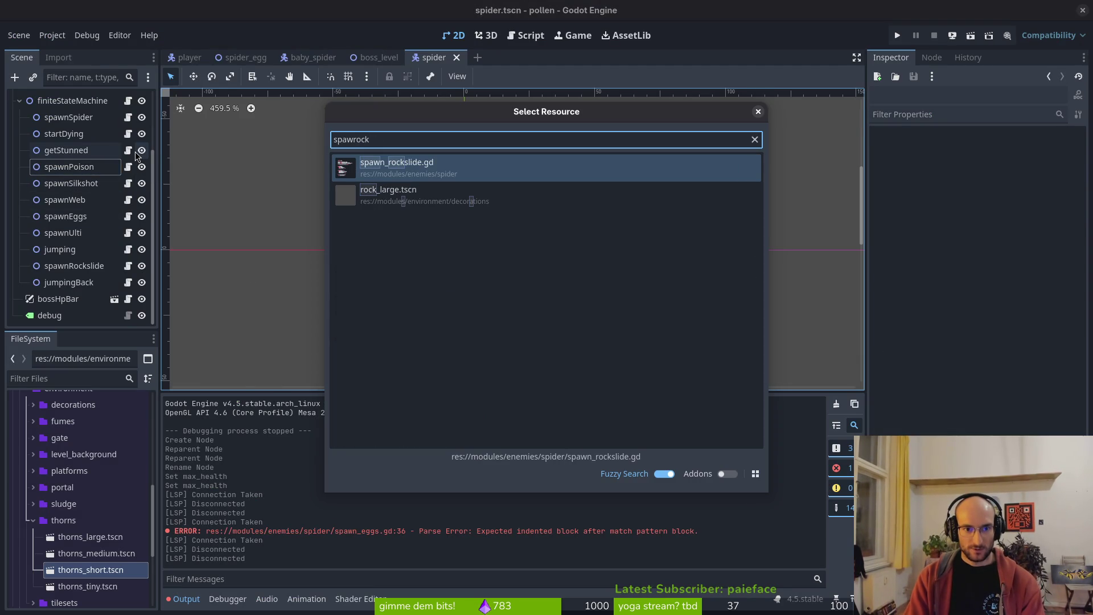
pyautogui.press('Down')
pyautogui.press('Escape')
pyautogui.hotkey('shift', 'alt', 'o')
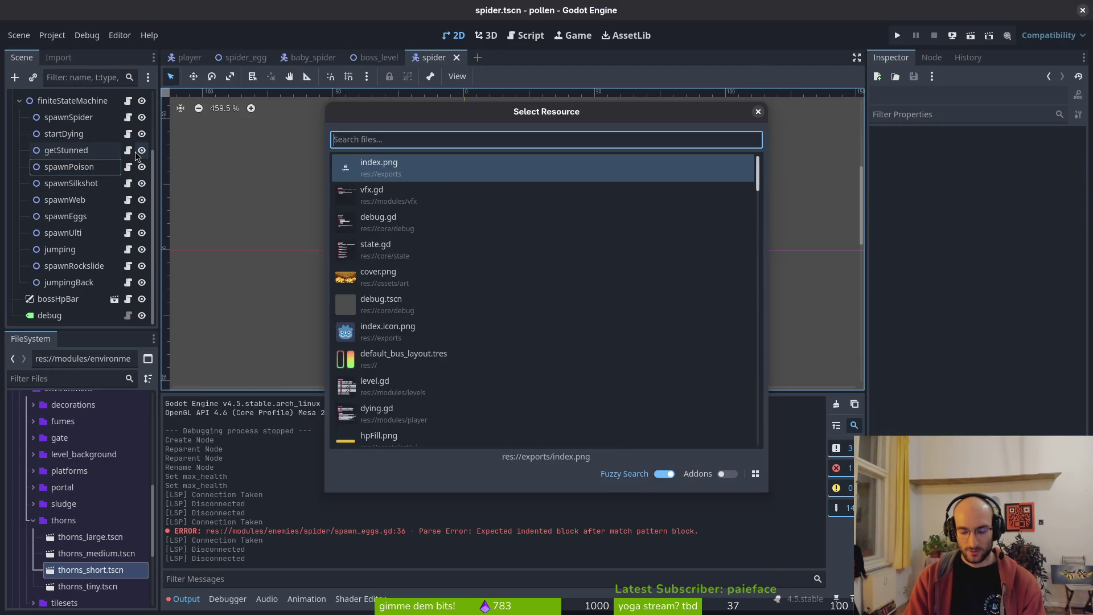
pyautogui.write('spawnSpider')
pyautogui.press('Escape')
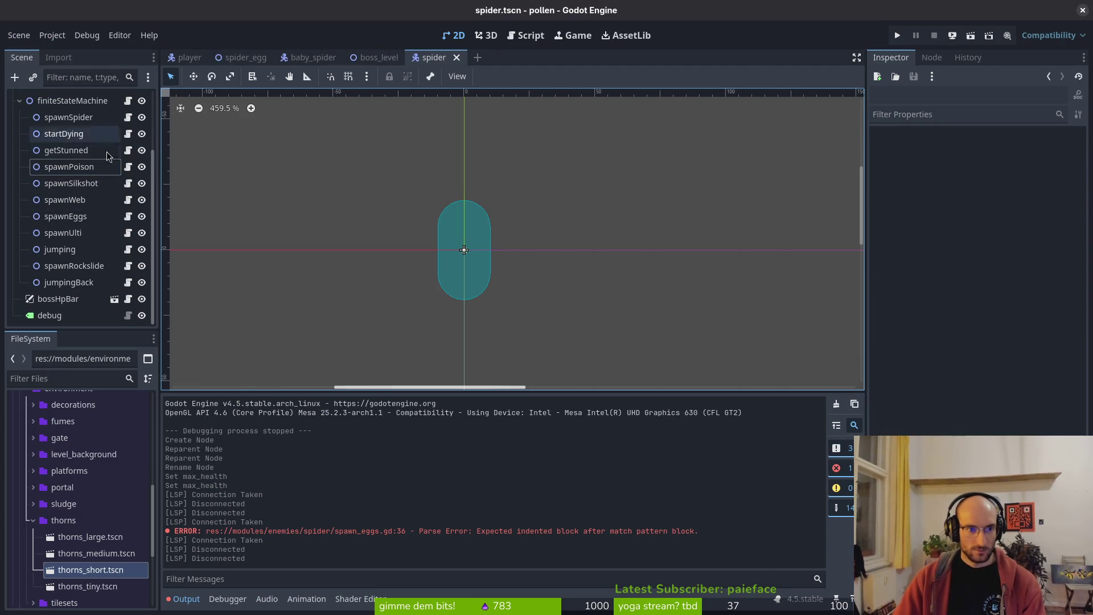
pyautogui.click(19, 100)
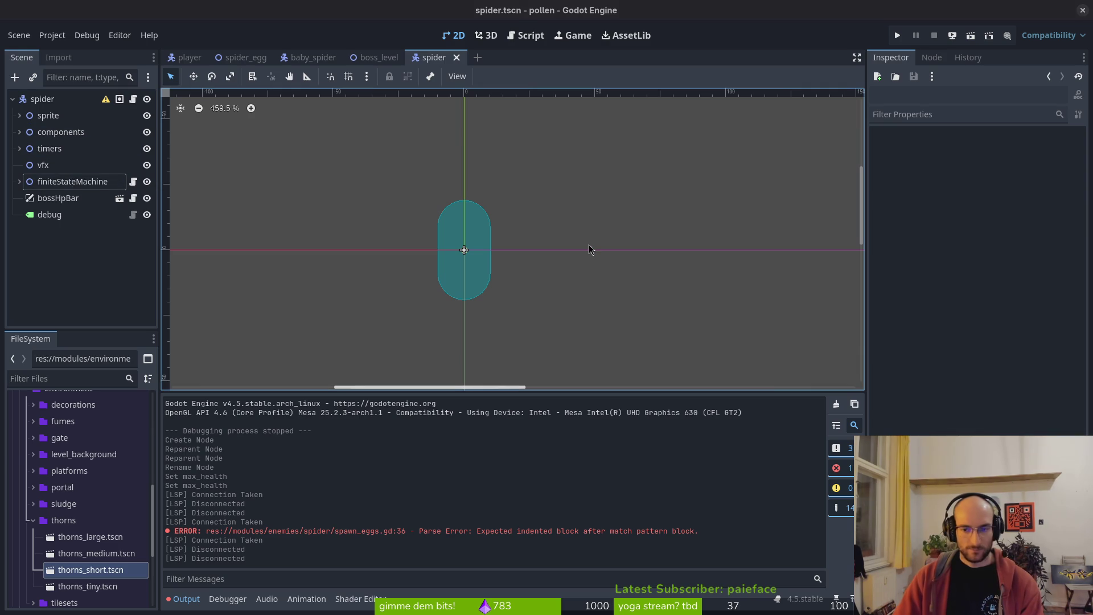
pyautogui.press('super+2')
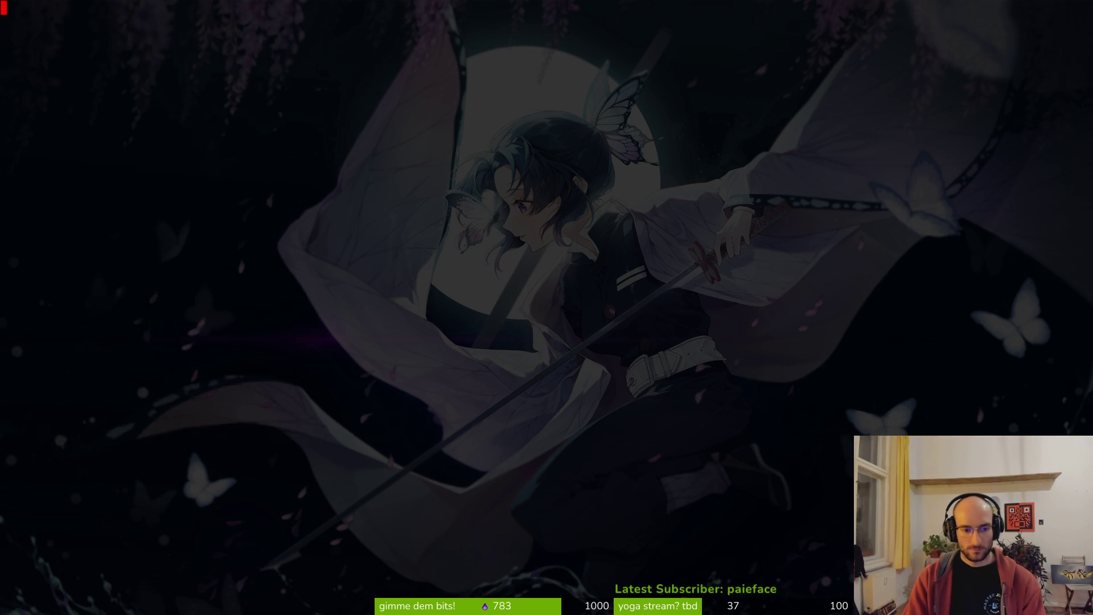
# - Open spawn_rockslide.gd from the Telescope file finder and look over its contents
pyautogui.write('sawro')
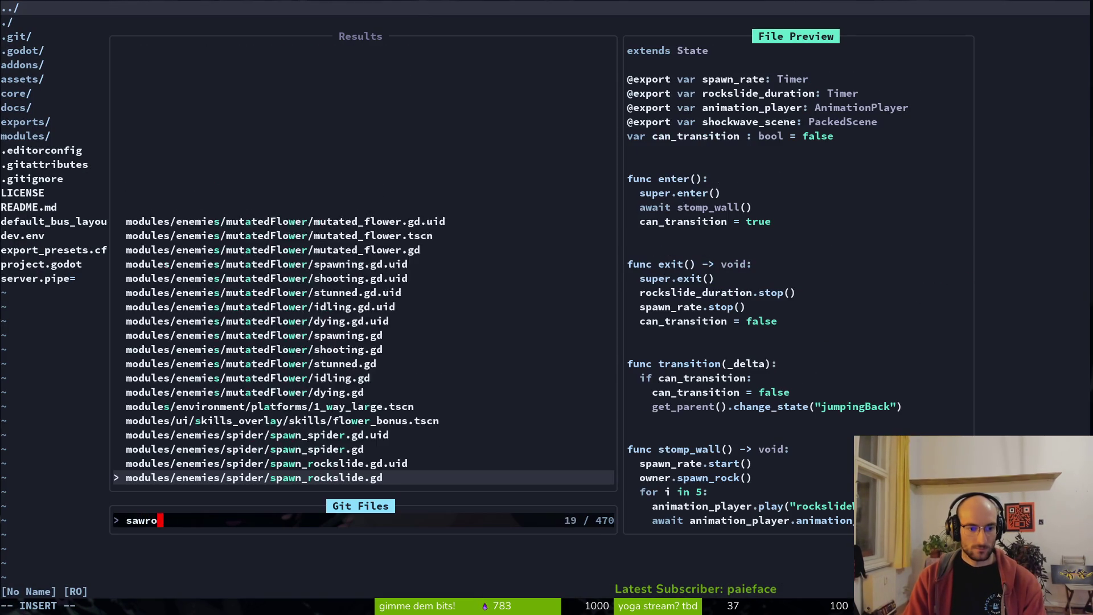
pyautogui.write('ckl')
pyautogui.press('Return')
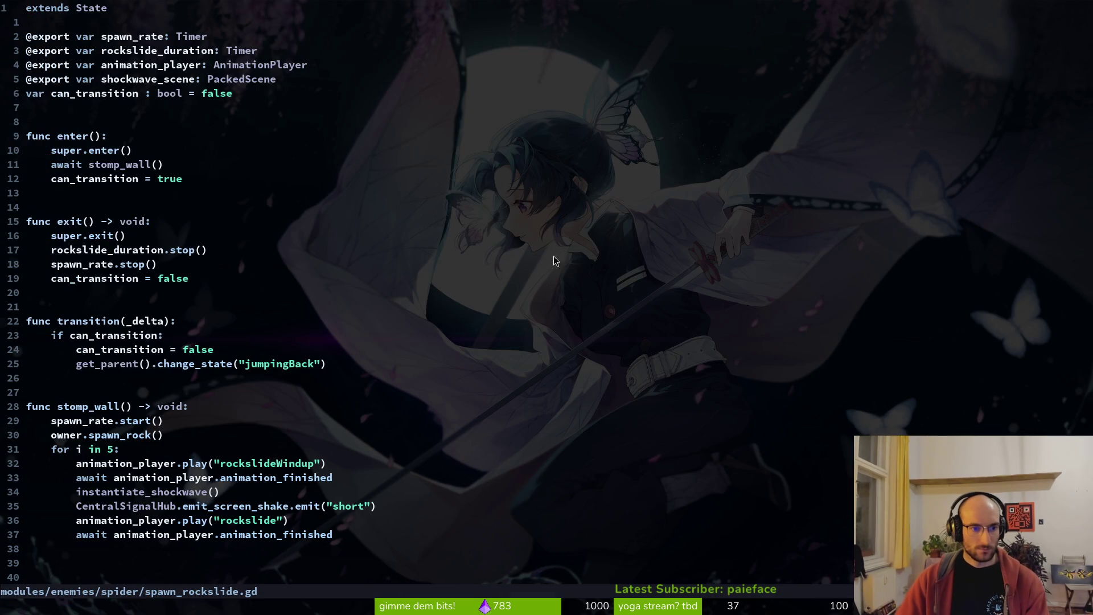
pyautogui.scroll(-7, 421, 384)
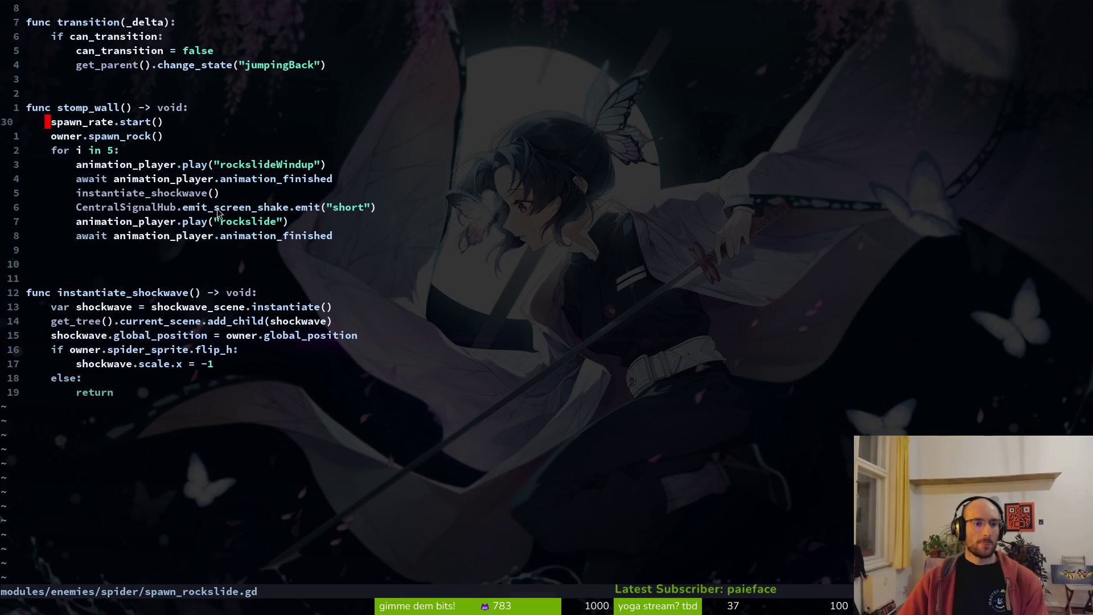
pyautogui.scroll(7, 158, 266)
pyautogui.scroll(-6, 158, 266)
# - Delete the extra blank line before instantiate_shockwave and save the file
pyautogui.click(104, 335)
pyautogui.hotkey('shift', 'v')
pyautogui.press('Escape')
pyautogui.press('k')
pyautogui.press('k')
pyautogui.press('k')
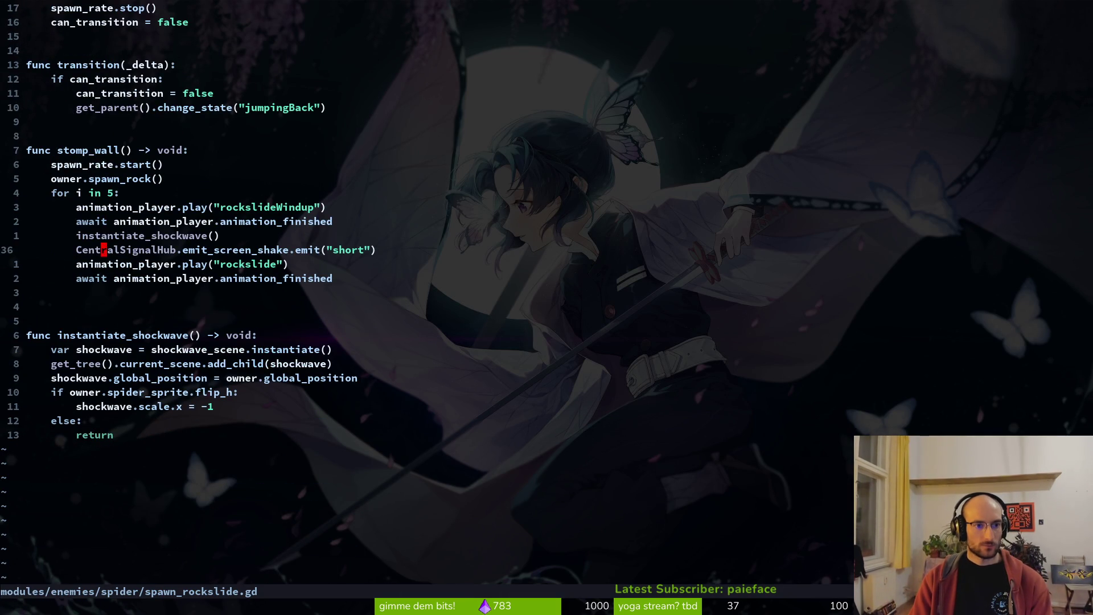
pyautogui.press('j')
pyautogui.press('j')
pyautogui.press('j')
pyautogui.press('k')
pyautogui.press('k')
pyautogui.press('k')
pyautogui.press('d')
pyautogui.press('d')
pyautogui.write(':w')
pyautogui.press('Return')
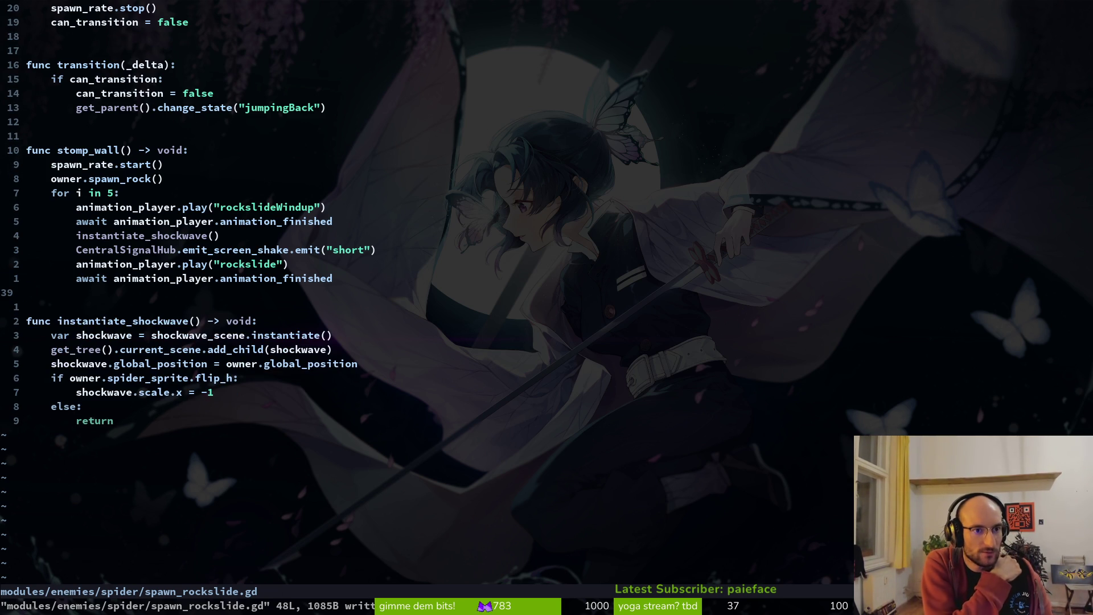
pyautogui.hotkey('ctrl', 'u')
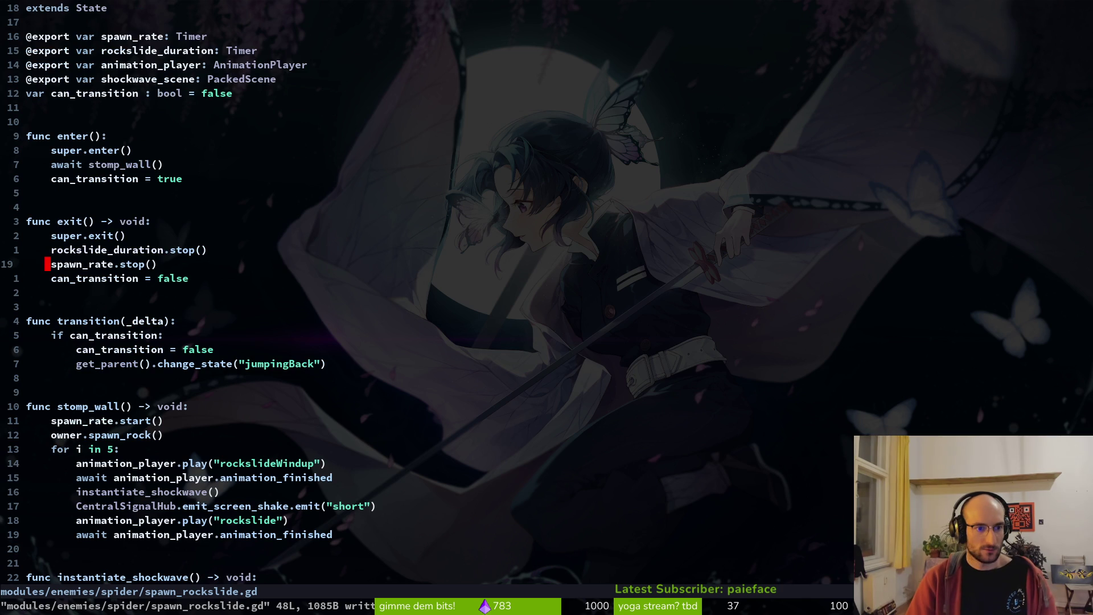
pyautogui.hotkey('ctrl', 'p')
# - Open spider.gd and copy the six-line spawn_rock function
pyautogui.write('spiderspi')
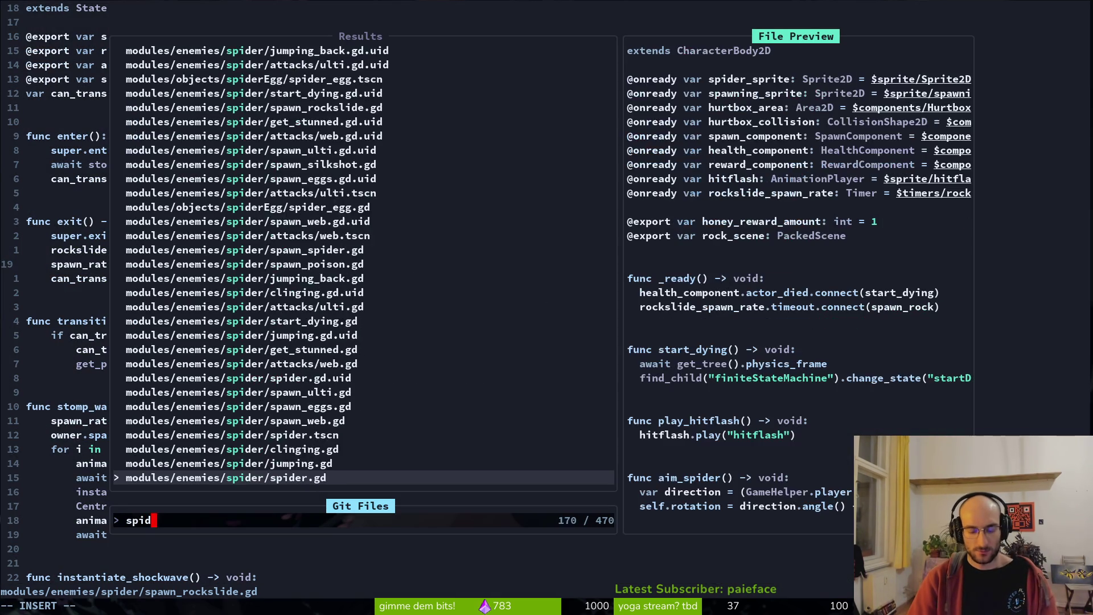
pyautogui.press('Return')
pyautogui.press('j')
pyautogui.press('j')
pyautogui.press('k')
pyautogui.press('k')
pyautogui.press('k')
pyautogui.press('k')
pyautogui.press('k')
pyautogui.press('k')
pyautogui.hotkey('shift', 'v')
pyautogui.press('j')
pyautogui.press('j')
pyautogui.press('j')
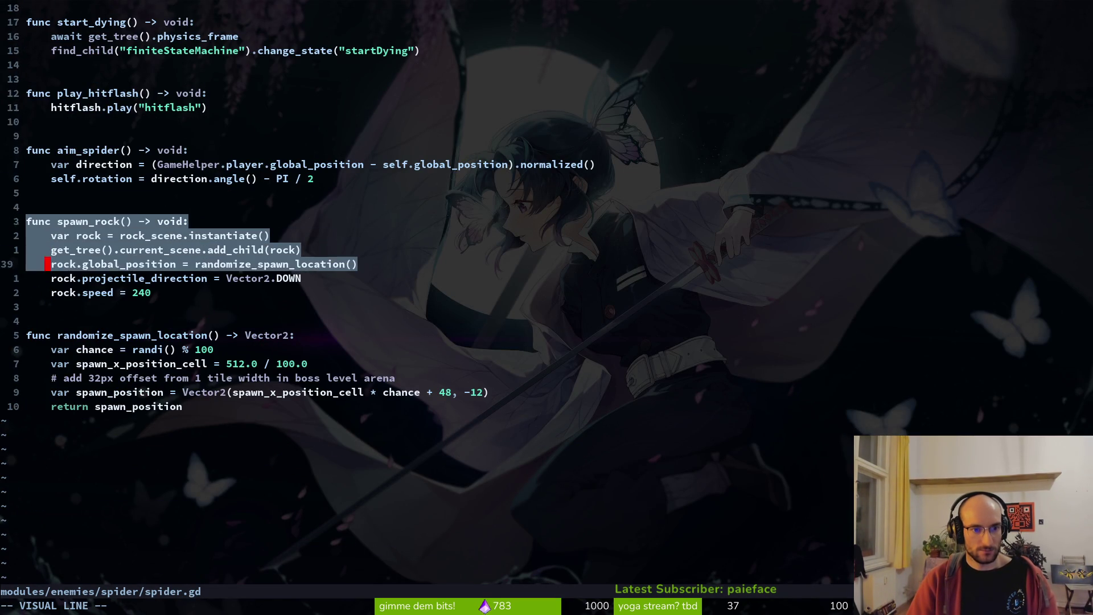
pyautogui.press('y')
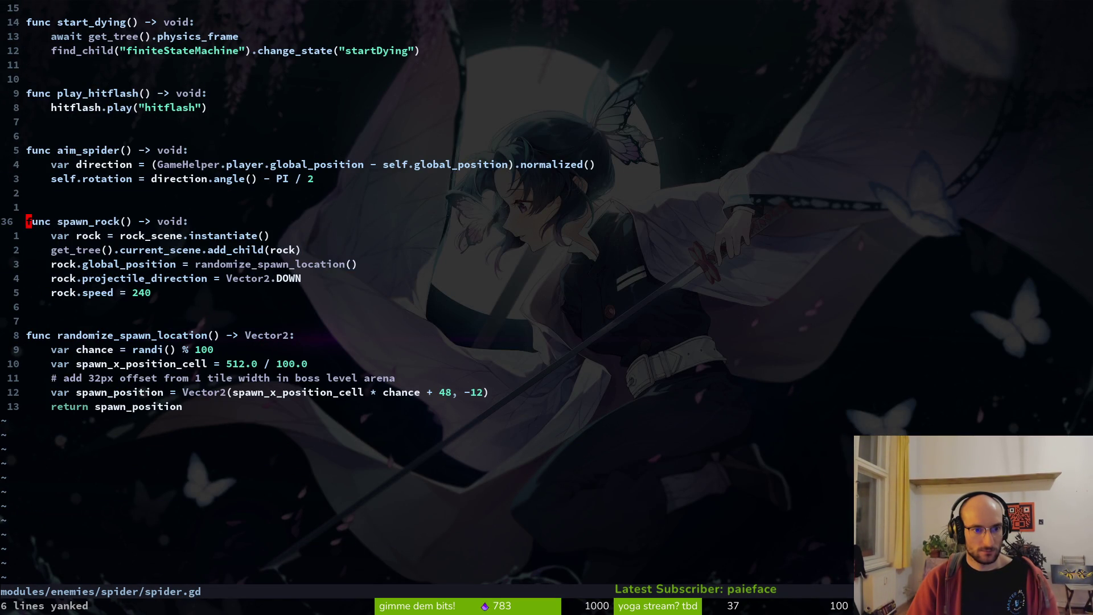
pyautogui.press('j')
pyautogui.press('j')
pyautogui.press('j')
pyautogui.press('k')
pyautogui.press('k')
pyautogui.press('k')
# - Give spawn_rock a position: Vector2 parameter, assign it to rock.global_position, and save
pyautogui.press('h')
pyautogui.press('h')
pyautogui.write('i')
pyautogui.write('position')
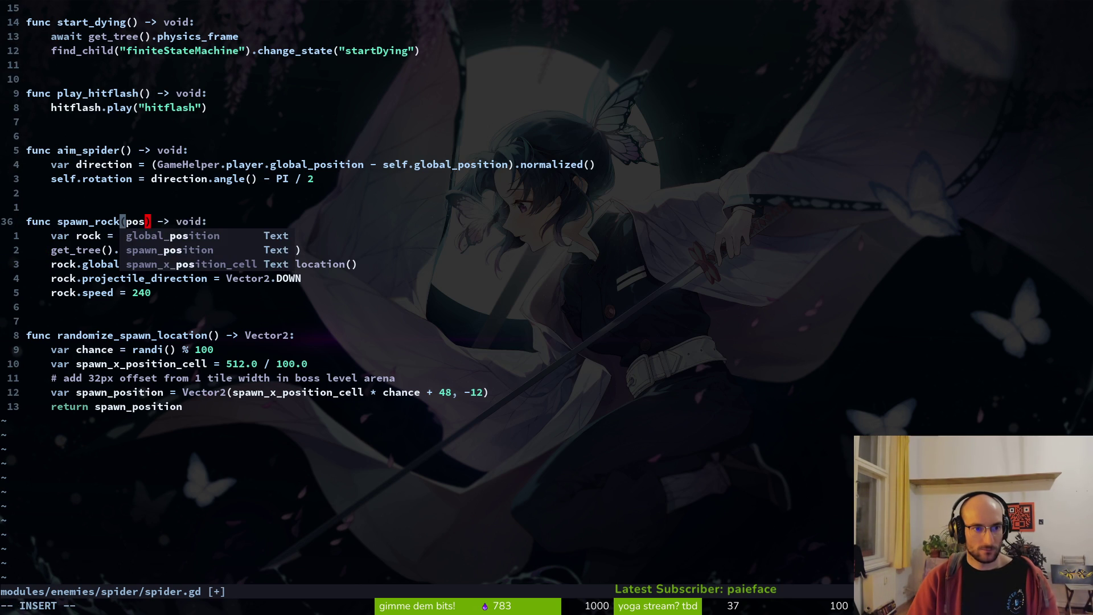
pyautogui.write(': ')
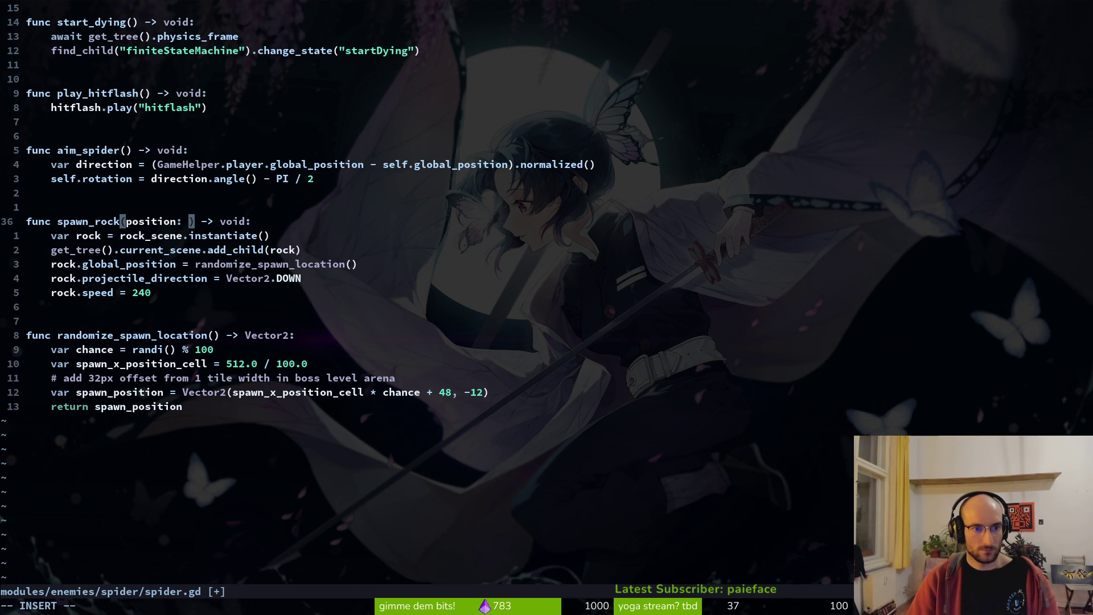
pyautogui.write('Vector2')
pyautogui.press('Escape')
pyautogui.write(':w')
pyautogui.press('Return')
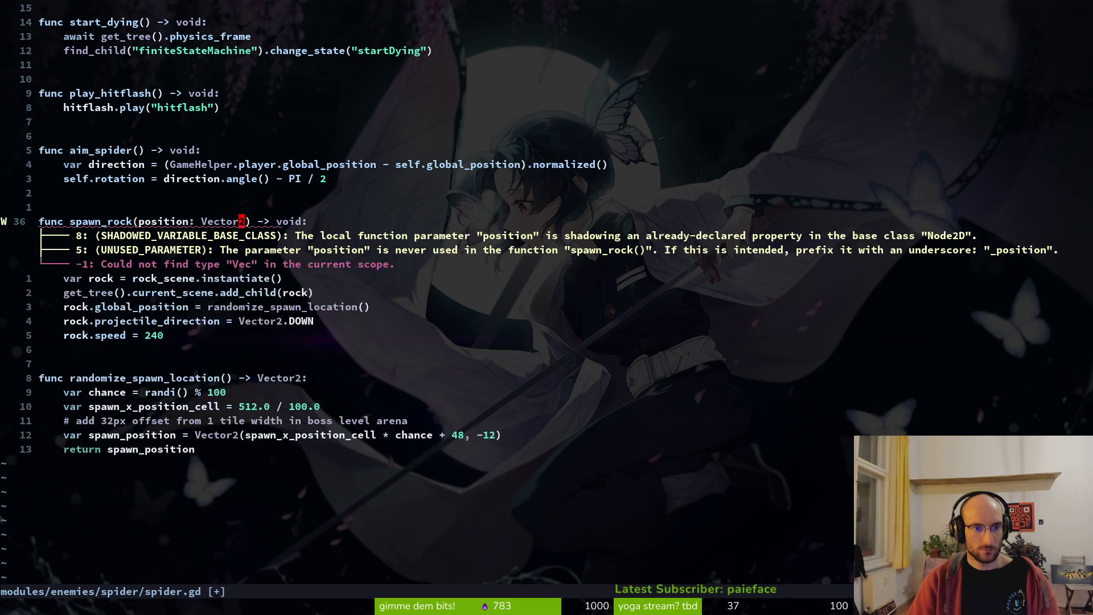
pyautogui.press('j')
pyautogui.press('j')
pyautogui.press('j')
pyautogui.press('k')
pyautogui.write('j')
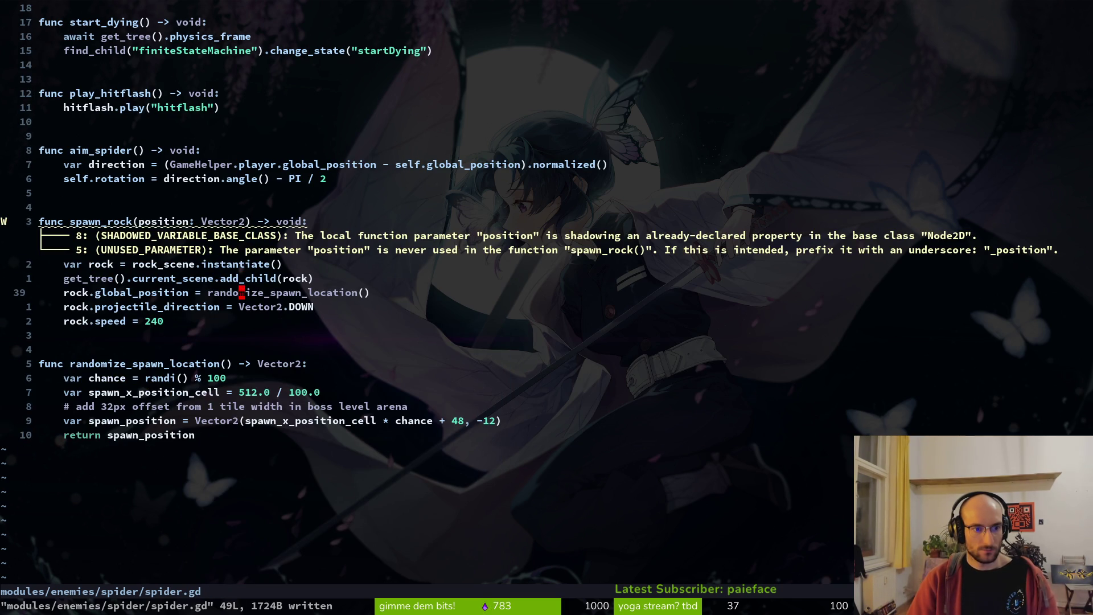
pyautogui.write('ciwposition')
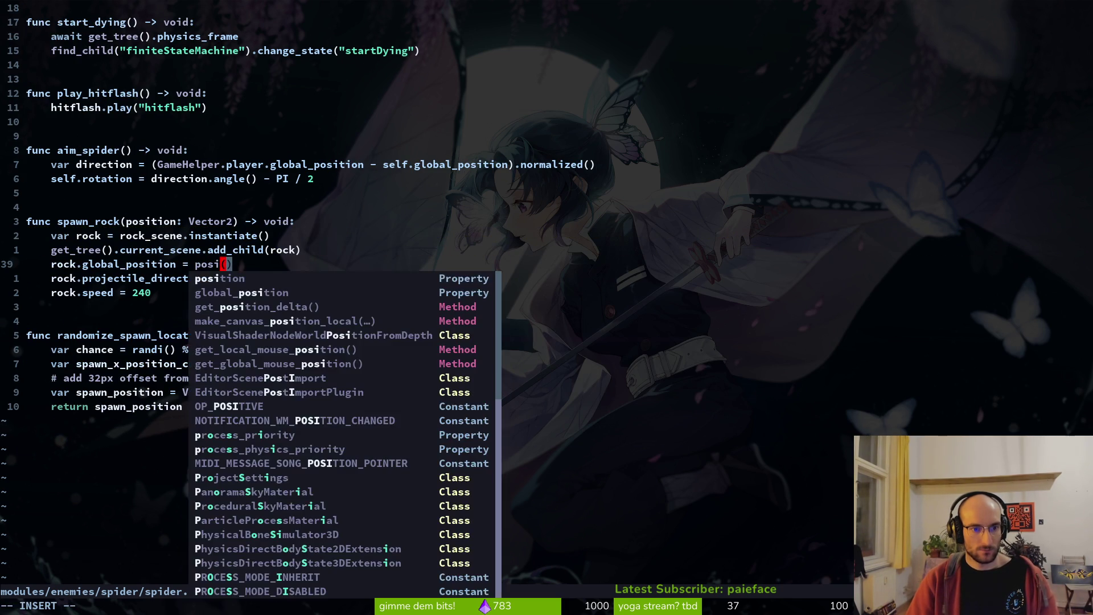
pyautogui.write('D:w')
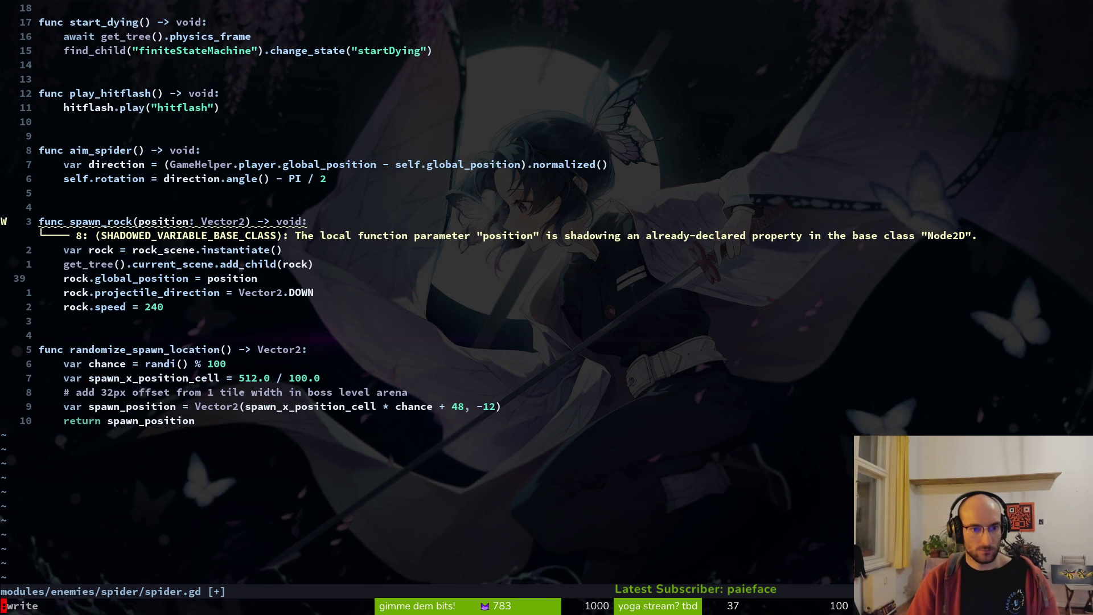
pyautogui.press('Return')
pyautogui.press('k')
pyautogui.press('k')
pyautogui.press('k')
# - Connect the rockslide timer to func(): spawn_rock(randomize_spawn_location()) and save spider.gd
pyautogui.press('j')
pyautogui.press('k')
pyautogui.press('k')
pyautogui.press('k')
pyautogui.press('k')
pyautogui.press('k')
pyautogui.press('k')
pyautogui.press('k')
pyautogui.press('j')
pyautogui.press('j')
pyautogui.press('j')
pyautogui.press('w')
pyautogui.press('w')
pyautogui.press('w')
pyautogui.write('wifunc')
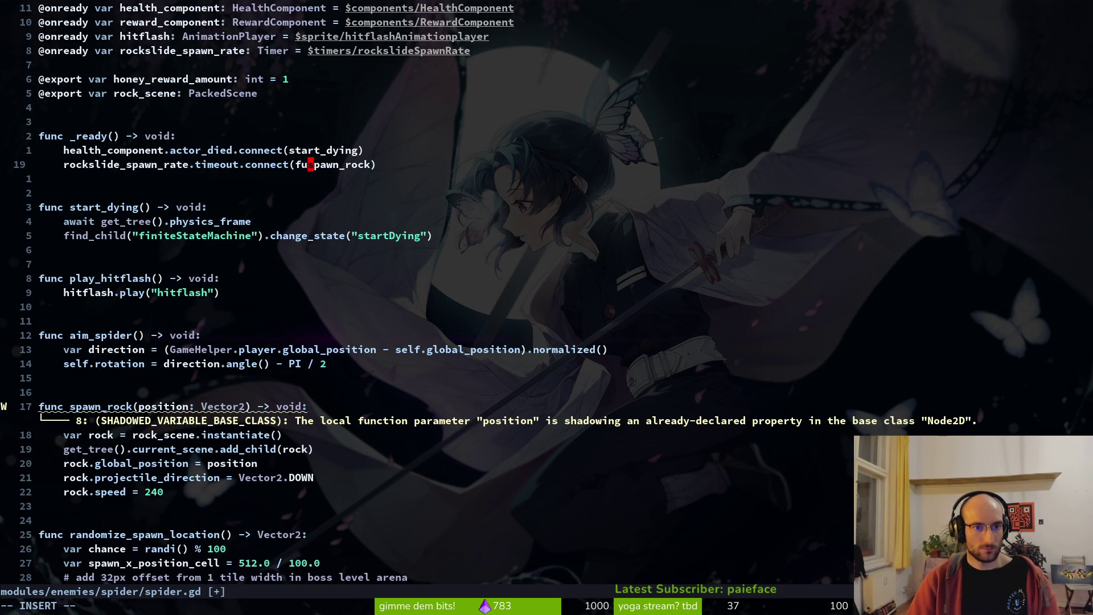
pyautogui.write('():')
pyautogui.hotkey('ctrl', 'Right')
pyautogui.write('(rand')
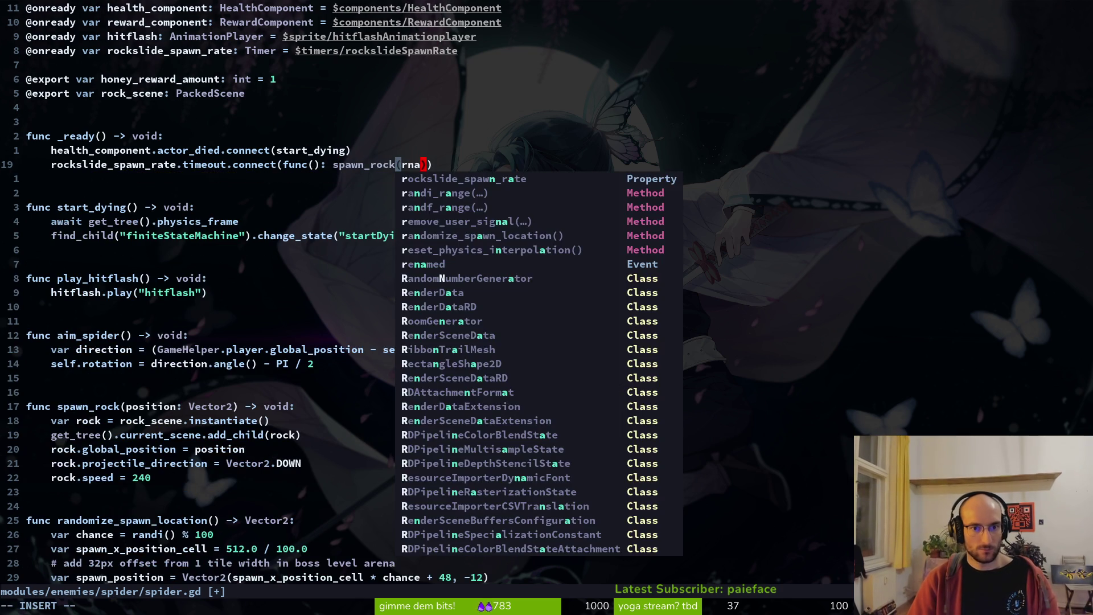
pyautogui.write('om')
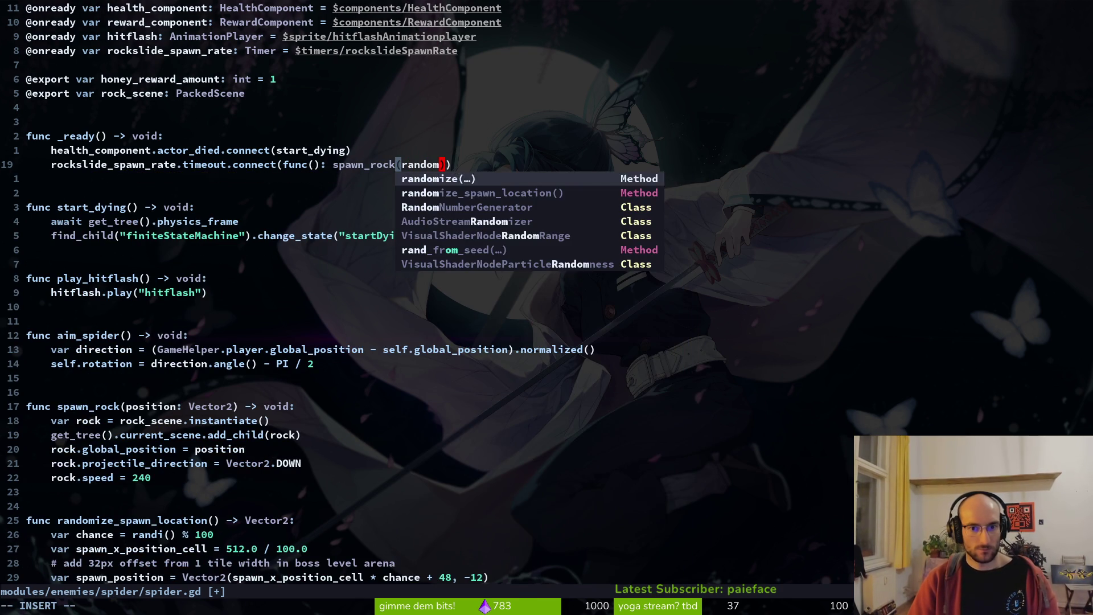
pyautogui.press('Down')
pyautogui.press('Return')
pyautogui.press('Escape')
pyautogui.write(':w')
pyautogui.press('Return')
# - Move back down to the end of the spawn_rock definition line
pyautogui.press('l')
pyautogui.press('1')
pyautogui.press('7')
pyautogui.press('j')
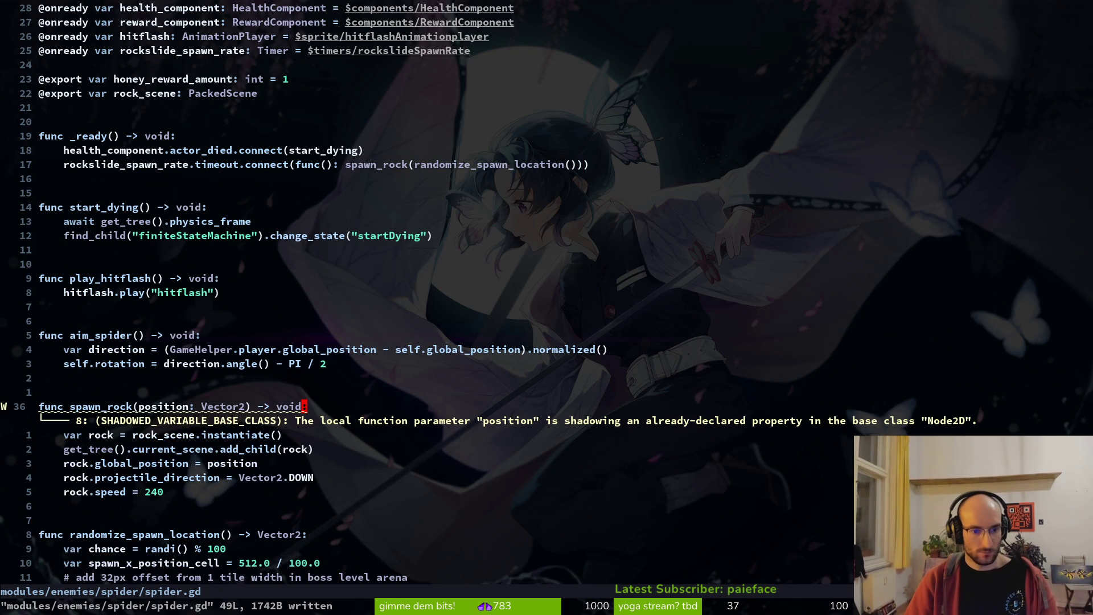